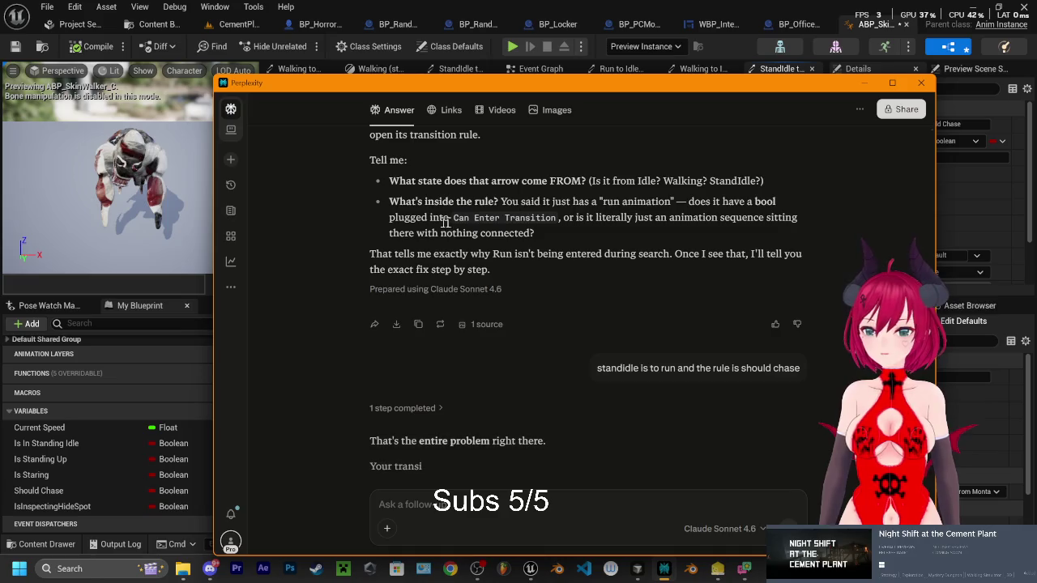
Scroll Perplexity's streaming answer to read the StandIdle→Run diagnosis and its OR Boolean fix steps
{"action": "scroll", "coordinate": [450, 340], "scroll_direction": "down", "scroll_amount": 1}
{"action": "scroll", "coordinate": [449, 336], "scroll_direction": "down", "scroll_amount": 1}
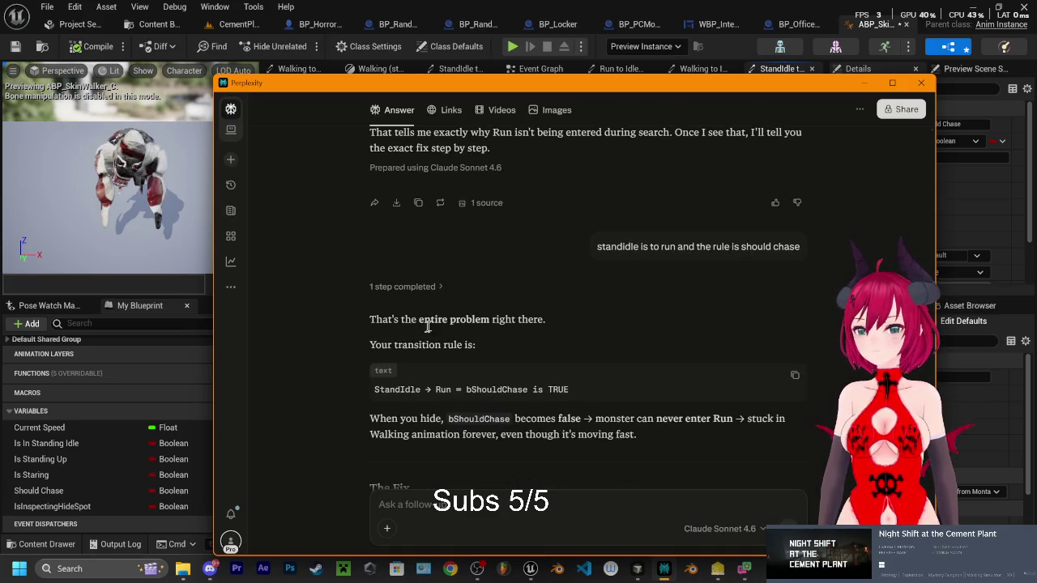
{"action": "scroll", "coordinate": [411, 348], "scroll_direction": "down", "scroll_amount": 2}
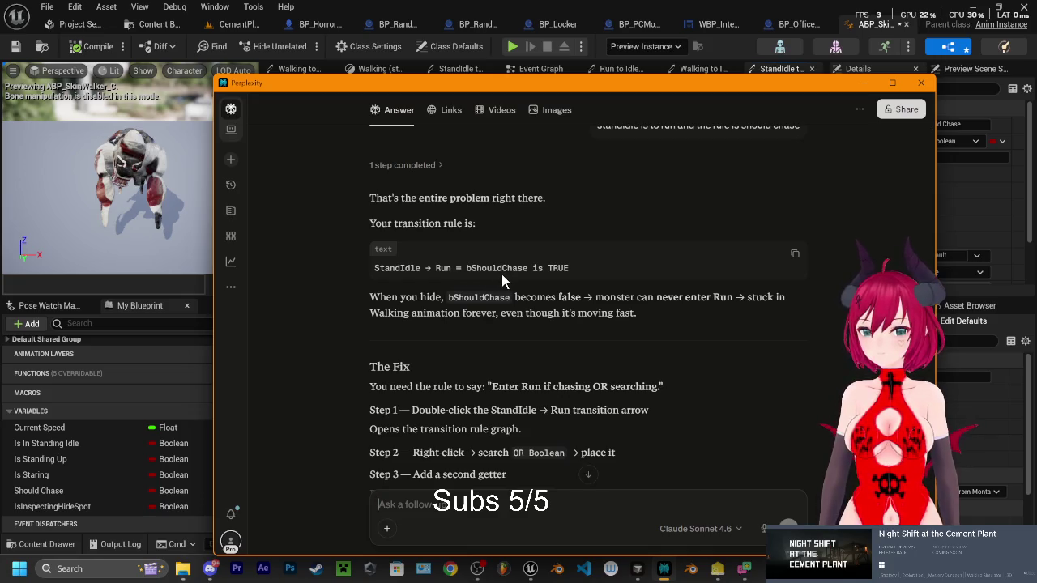
{"action": "scroll", "coordinate": [509, 270], "scroll_direction": "down", "scroll_amount": 1}
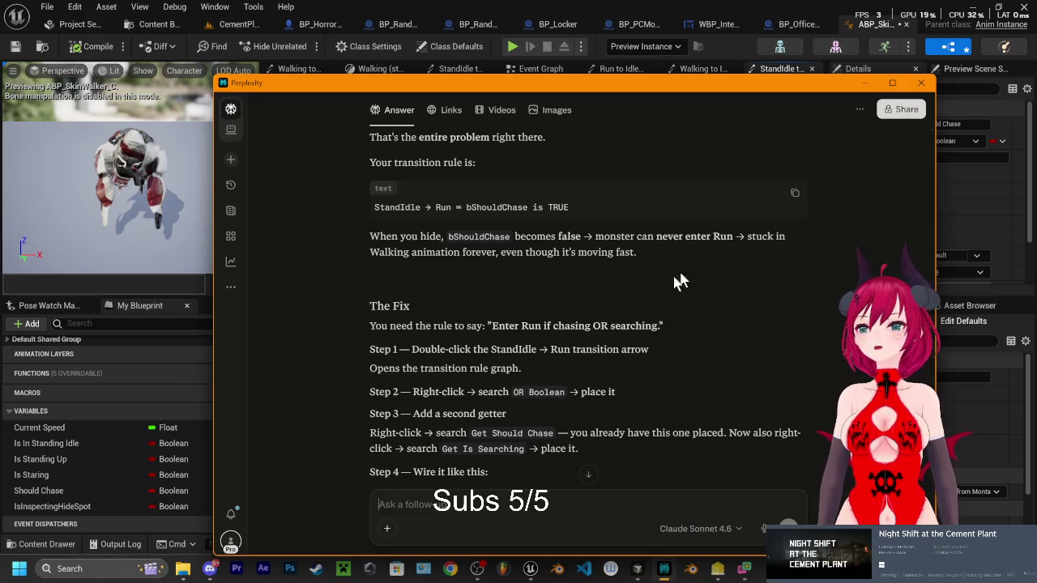
{"action": "left_click_drag", "start_coordinate": [611, 94], "coordinate": [588, 84]}
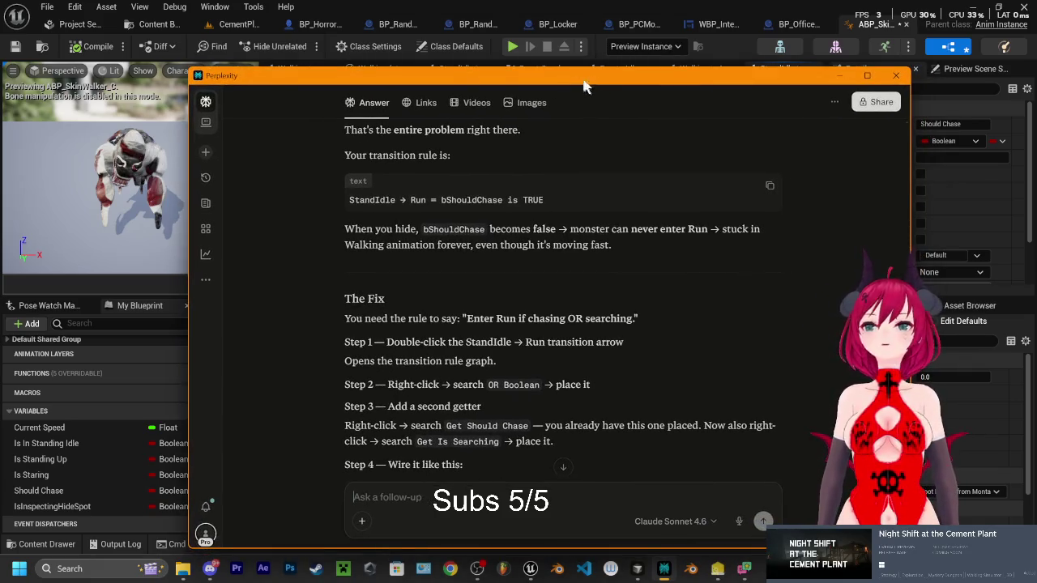
{"action": "left_click_drag", "start_coordinate": [569, 83], "coordinate": [556, 97]}
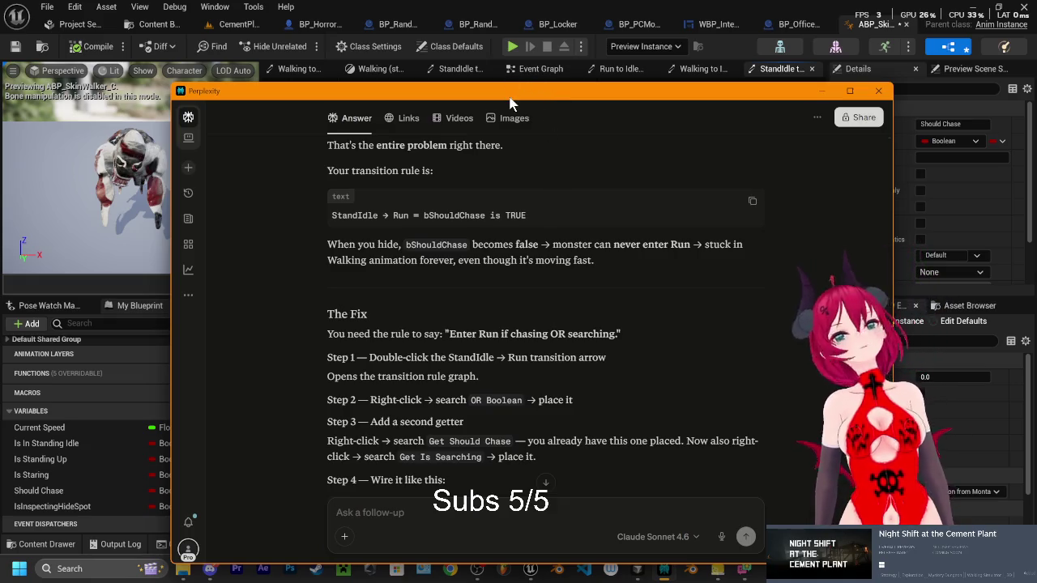
{"action": "mouse_move", "coordinate": [511, 103]}
{"action": "left_mouse_down"}
{"action": "mouse_move", "coordinate": [439, 105]}
{"action": "mouse_move", "coordinate": [473, 96]}
{"action": "left_mouse_up"}
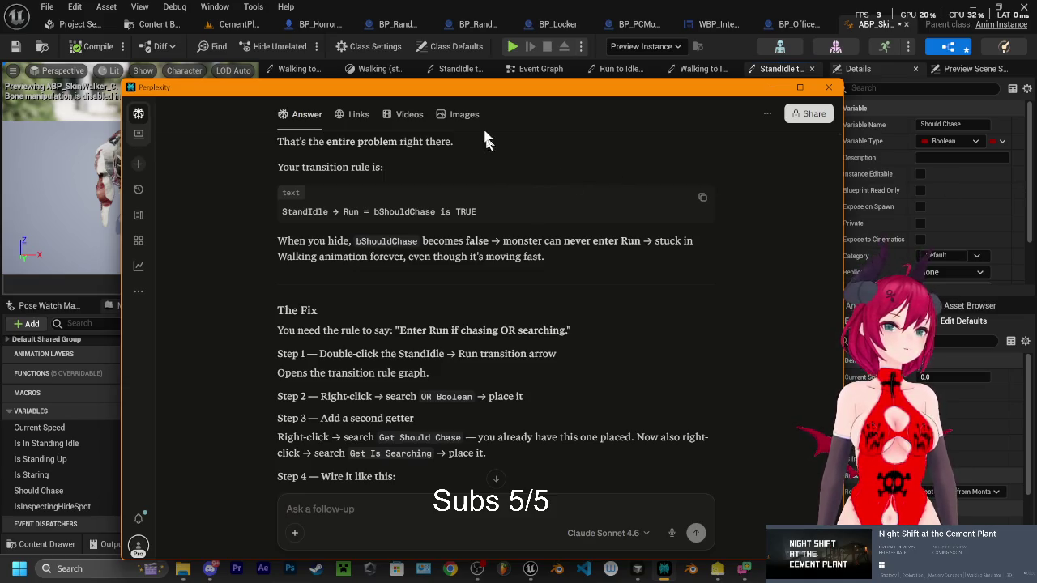
{"action": "left_click_drag", "start_coordinate": [478, 94], "coordinate": [474, 88]}
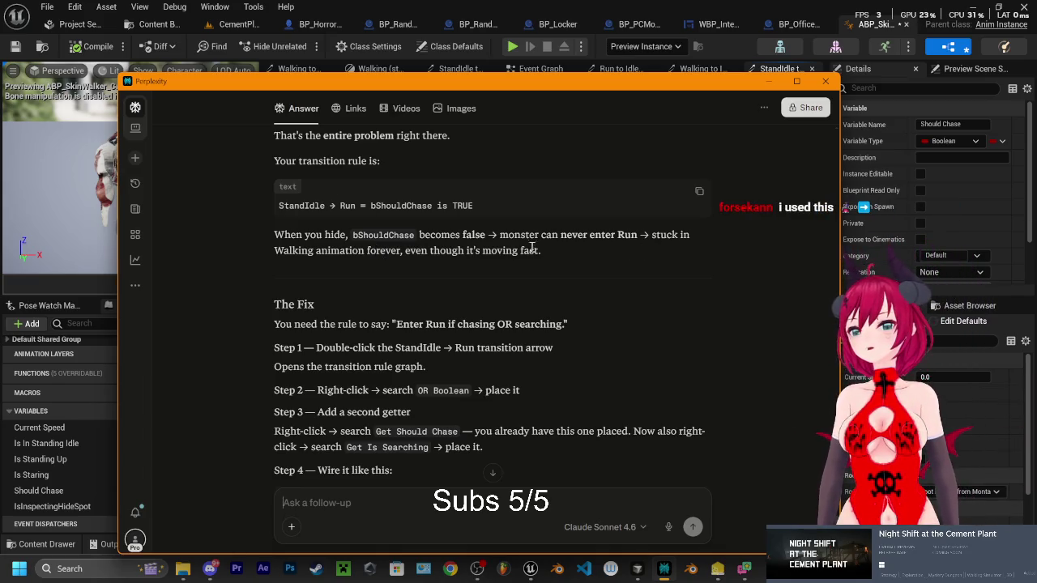
{"action": "scroll", "coordinate": [360, 259], "scroll_direction": "down", "scroll_amount": 1}
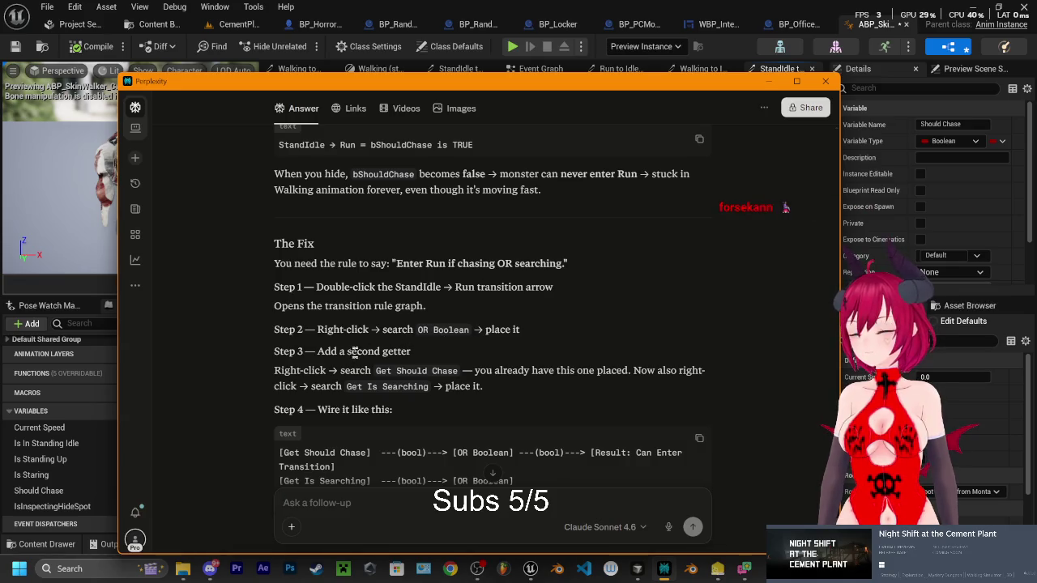
Scroll to the Step 4 wiring diagram and move the chat window right and up
{"action": "scroll", "coordinate": [353, 354], "scroll_direction": "down", "scroll_amount": 1}
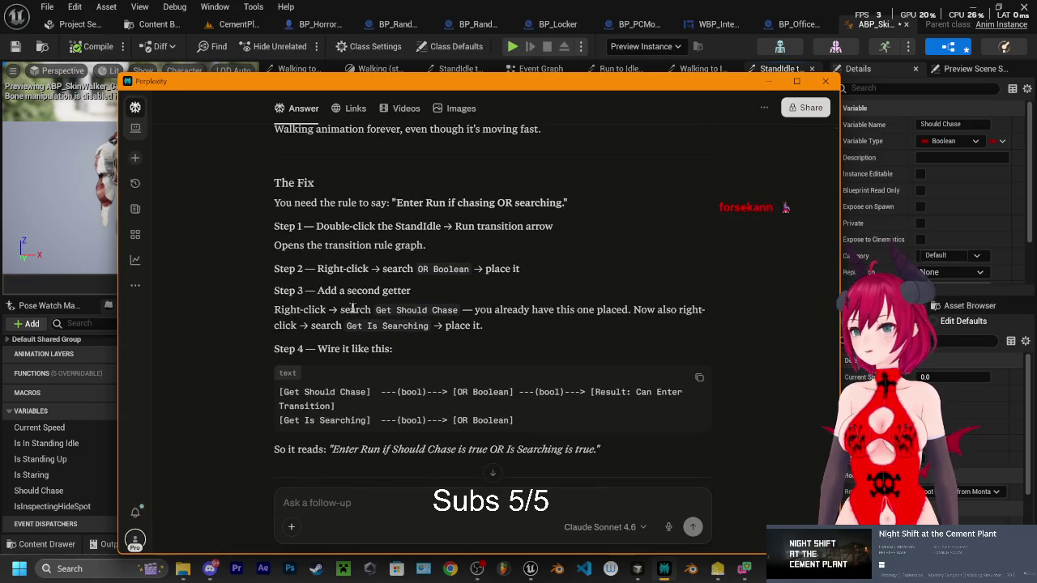
{"action": "left_click_drag", "start_coordinate": [375, 82], "coordinate": [461, 55]}
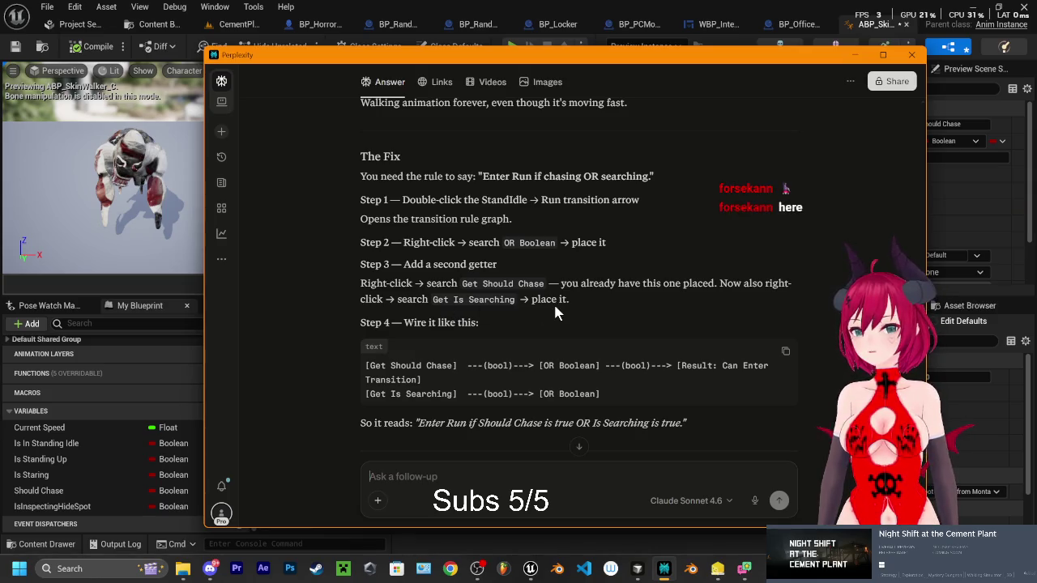
Add an Is Inspecting Hide Spot getter beside Should Chase in the StandIdle to Run rule graph
{"action": "mouse_move", "coordinate": [777, 58]}
{"action": "left_mouse_down"}
{"action": "mouse_move", "coordinate": [841, 51]}
{"action": "mouse_move", "coordinate": [858, 66]}
{"action": "left_mouse_up"}
{"action": "left_click", "coordinate": [278, 438]}
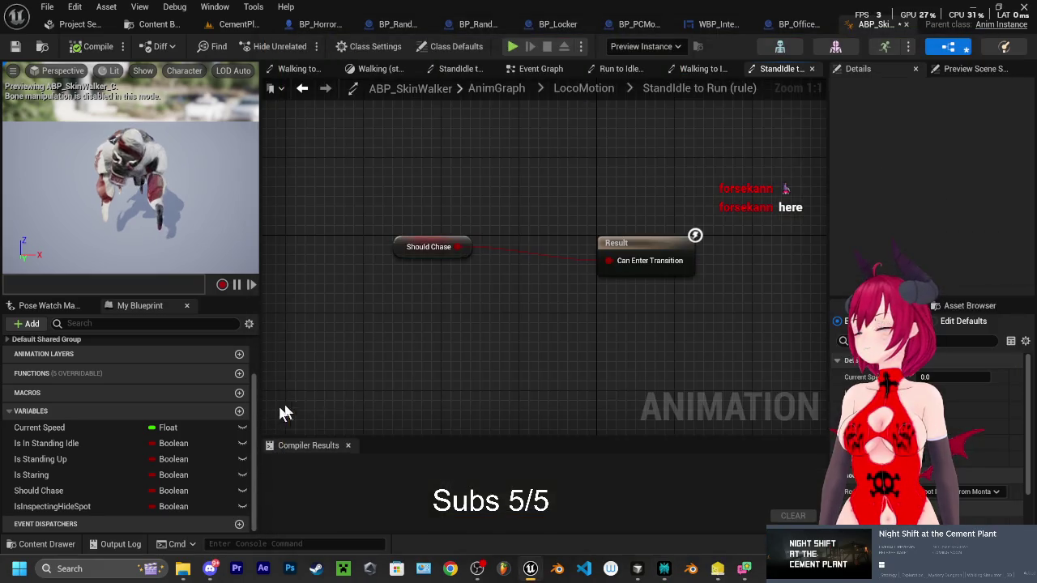
{"action": "left_click_drag", "start_coordinate": [397, 249], "coordinate": [359, 219]}
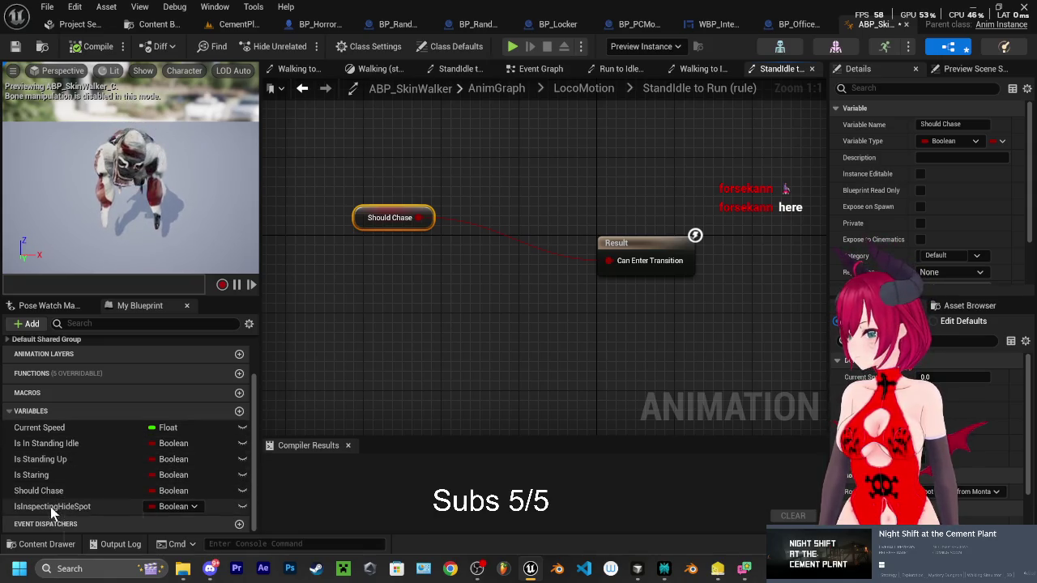
{"action": "mouse_move", "coordinate": [50, 506]}
{"action": "left_mouse_down"}
{"action": "mouse_move", "coordinate": [301, 389]}
{"action": "mouse_move", "coordinate": [310, 355]}
{"action": "mouse_move", "coordinate": [396, 305]}
{"action": "mouse_move", "coordinate": [608, 261]}
{"action": "left_mouse_up"}
{"action": "left_click", "coordinate": [350, 373]}
Compile ABP_SkinWalker and reselect the Is Inspecting Hide Spot node
{"action": "left_click", "coordinate": [225, 259]}
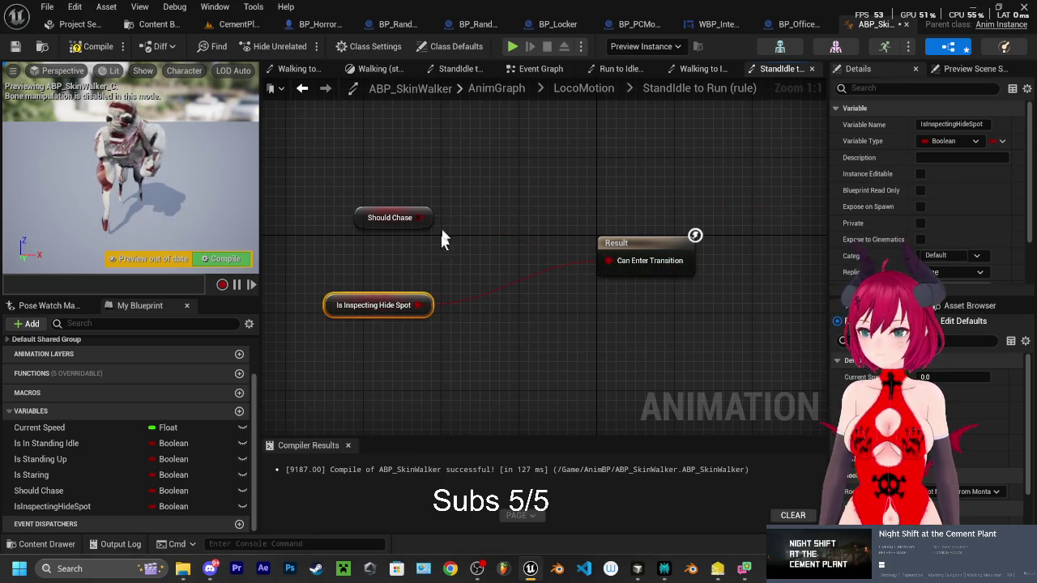
{"action": "left_click", "coordinate": [512, 386]}
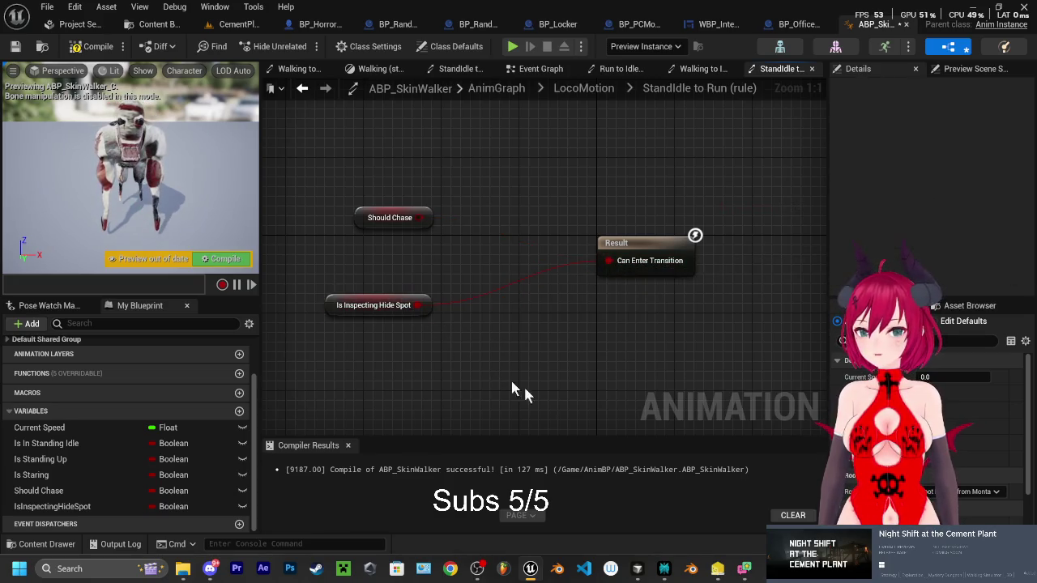
{"action": "left_click", "coordinate": [373, 306]}
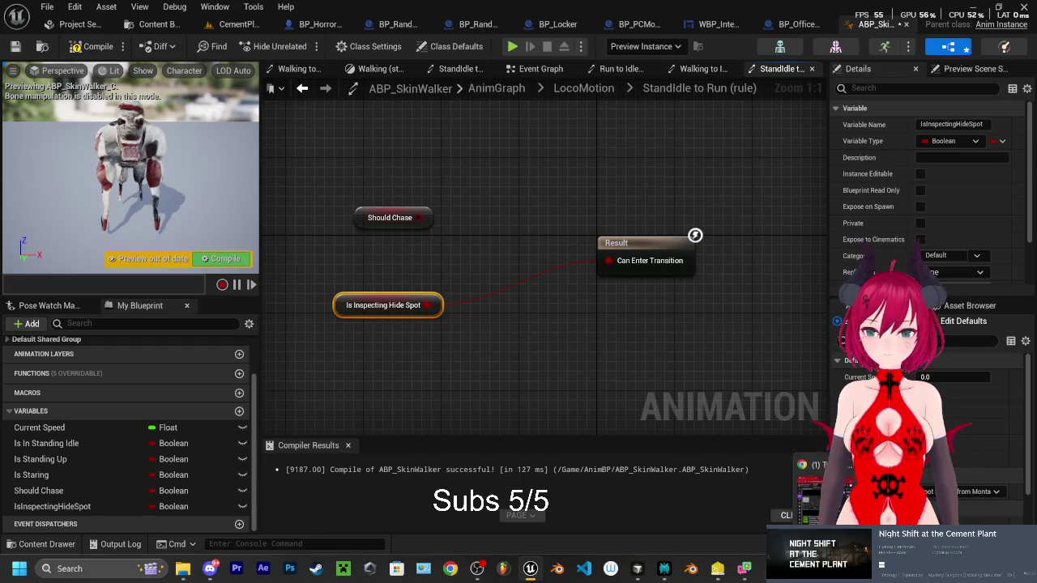
{"action": "left_click", "coordinate": [666, 569]}
Ask Perplexity what to connect both booleans to, since the result can't take two inputs, then switch to Discord
{"action": "type", "text": "I hould chase and is inspecting b"}
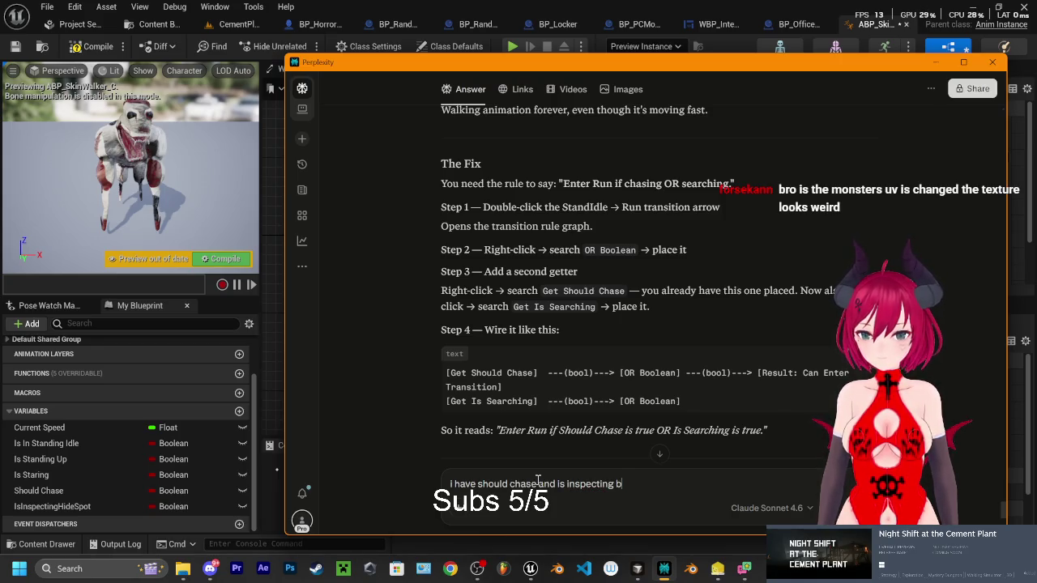
{"action": "type", "text": "s,"}
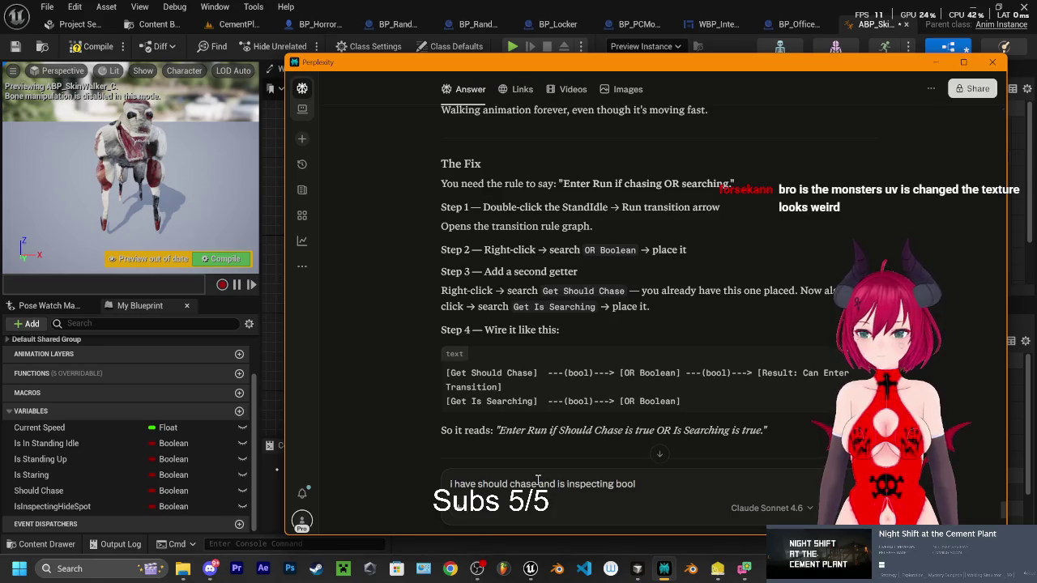
{"action": "type", "text": " what do i"}
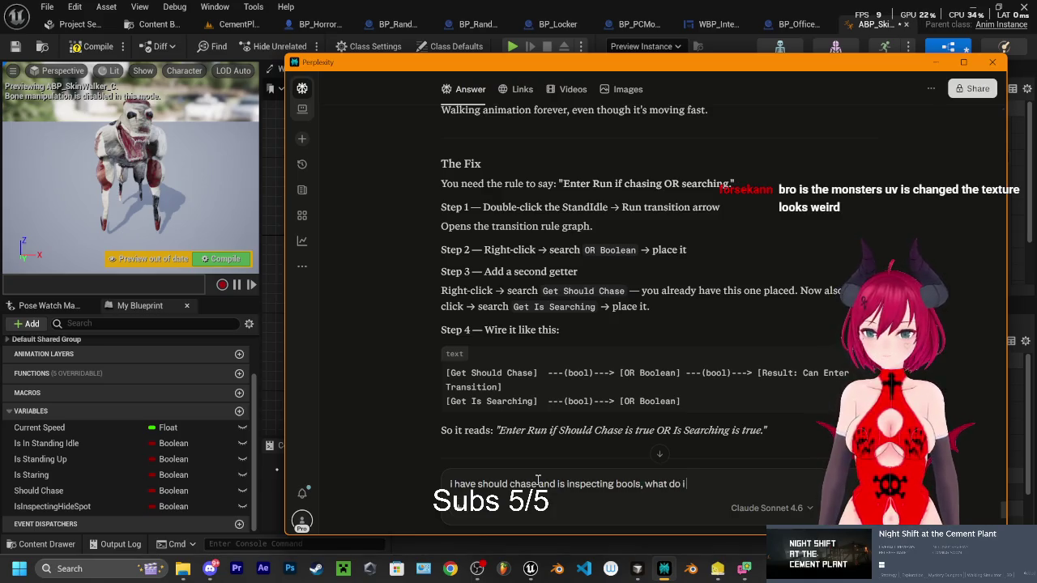
{"action": "type", "text": " connect tho"}
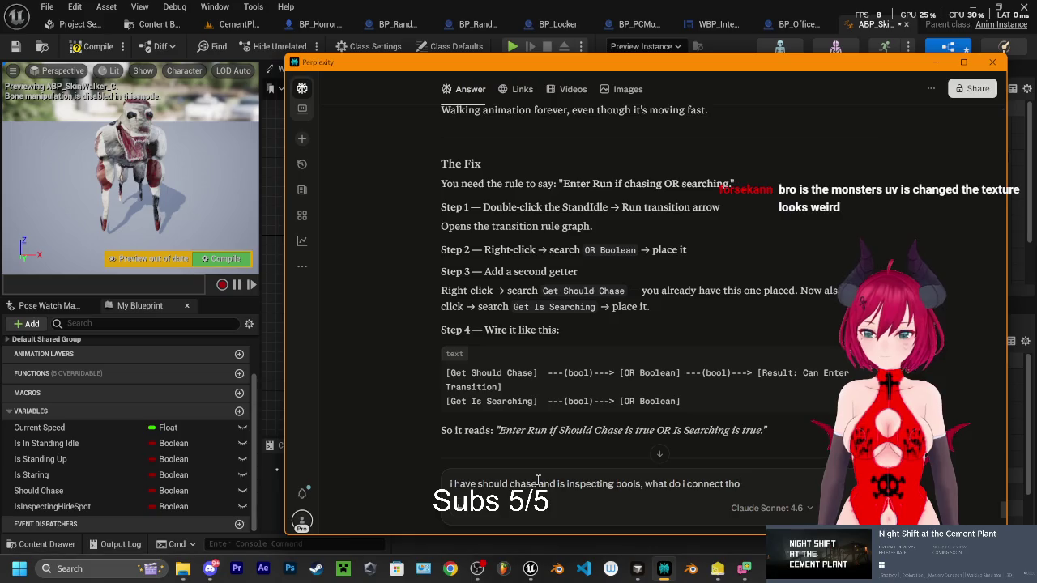
{"action": "type", "text": "se to"}
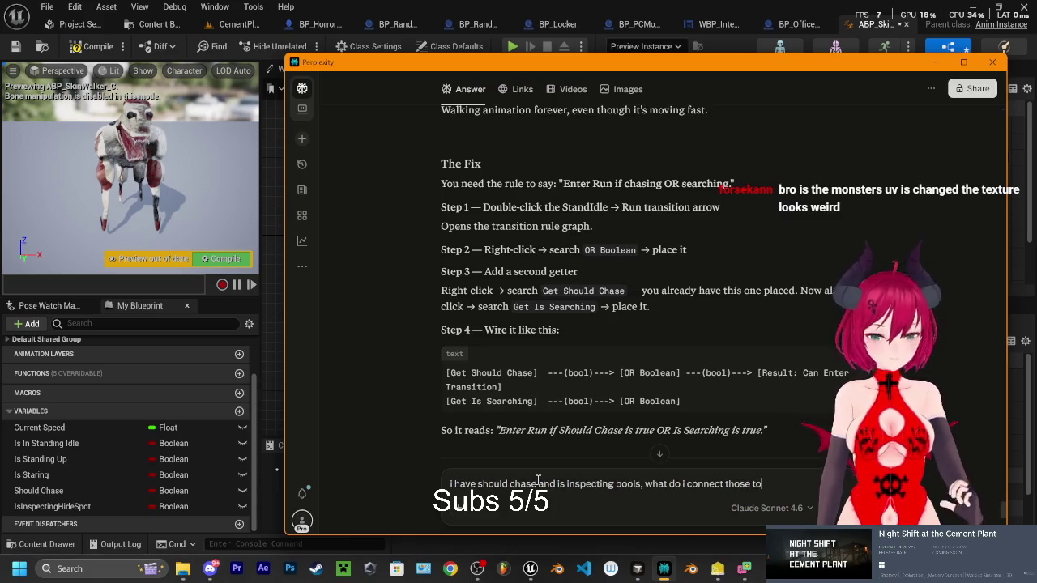
{"action": "type", "text": ". cause"}
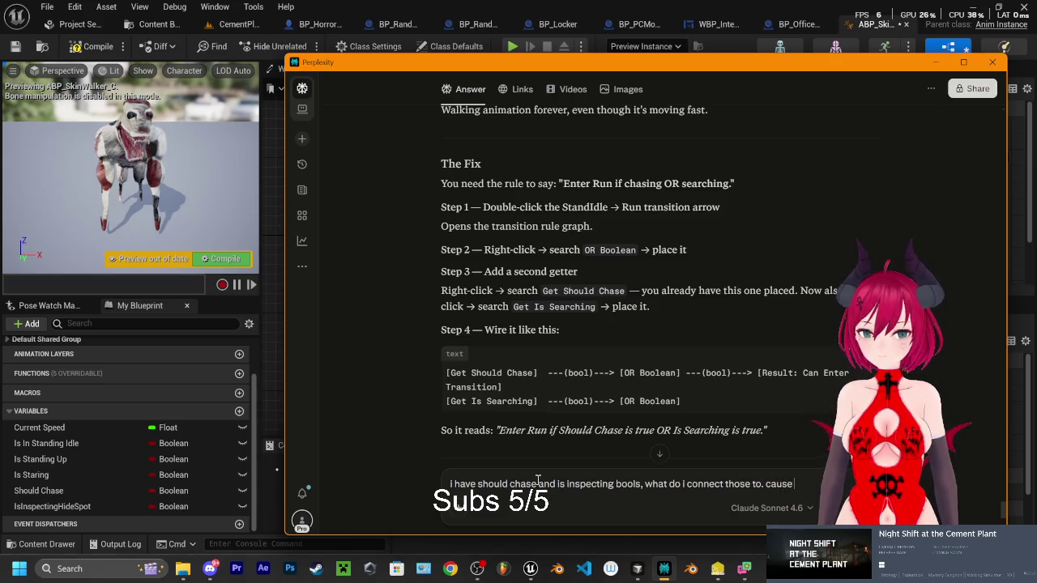
{"action": "type", "text": " u cant"}
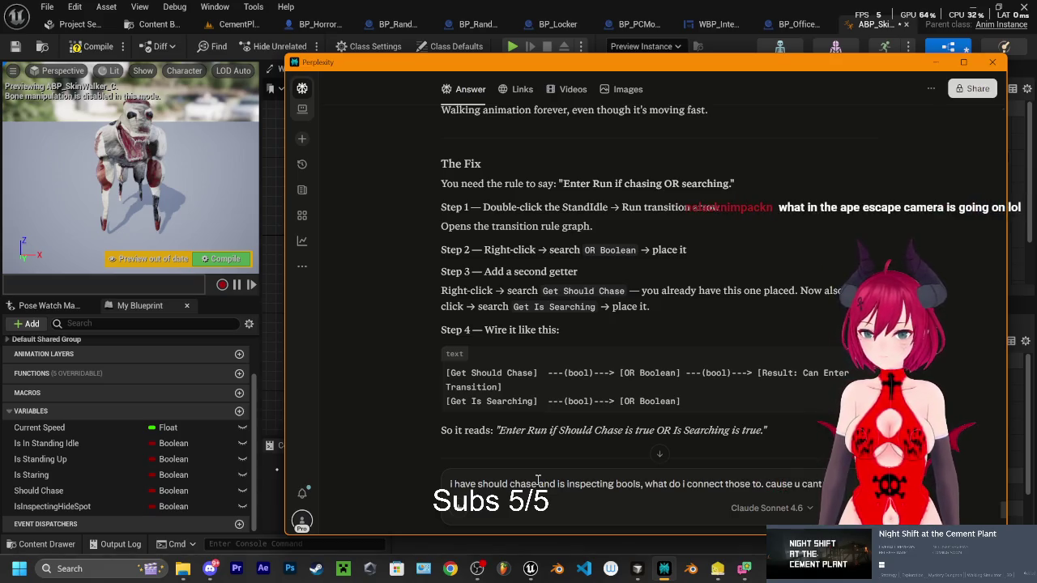
{"action": "type", "text": " see"}
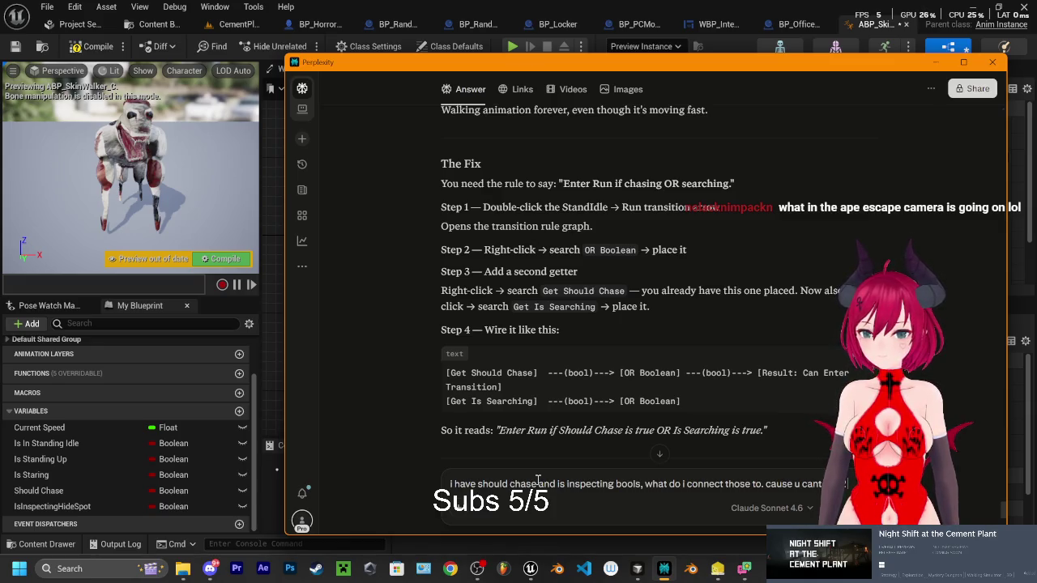
{"action": "mouse_move", "coordinate": [703, 64]}
{"action": "left_mouse_down"}
{"action": "mouse_move", "coordinate": [631, 426]}
{"action": "mouse_move", "coordinate": [631, 71]}
{"action": "mouse_move", "coordinate": [643, 73]}
{"action": "left_mouse_up"}
{"action": "left_click_drag", "start_coordinate": [784, 491], "coordinate": [705, 491]}
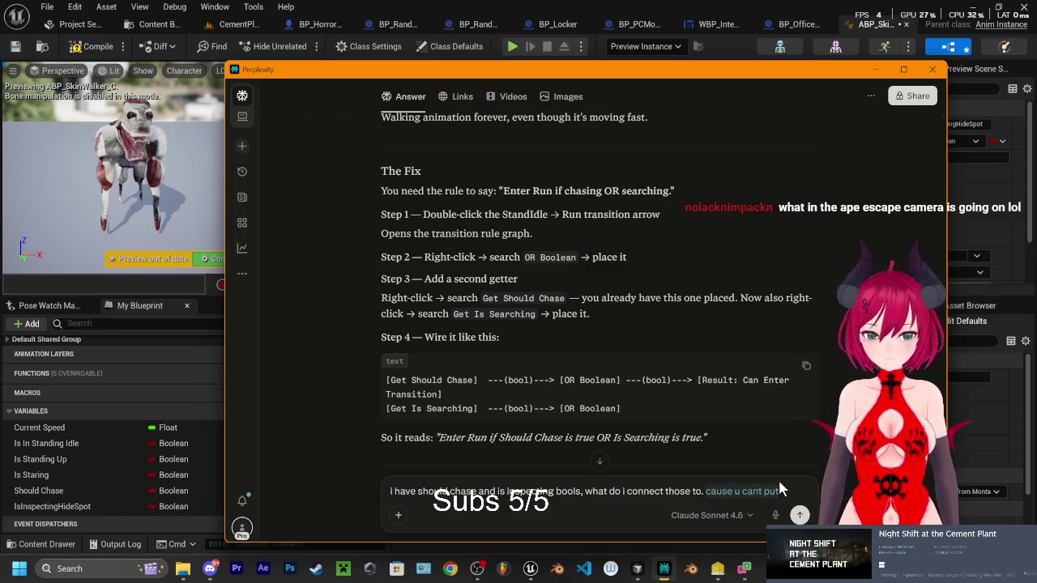
{"action": "type", "text": "the result cant take 2 input"}
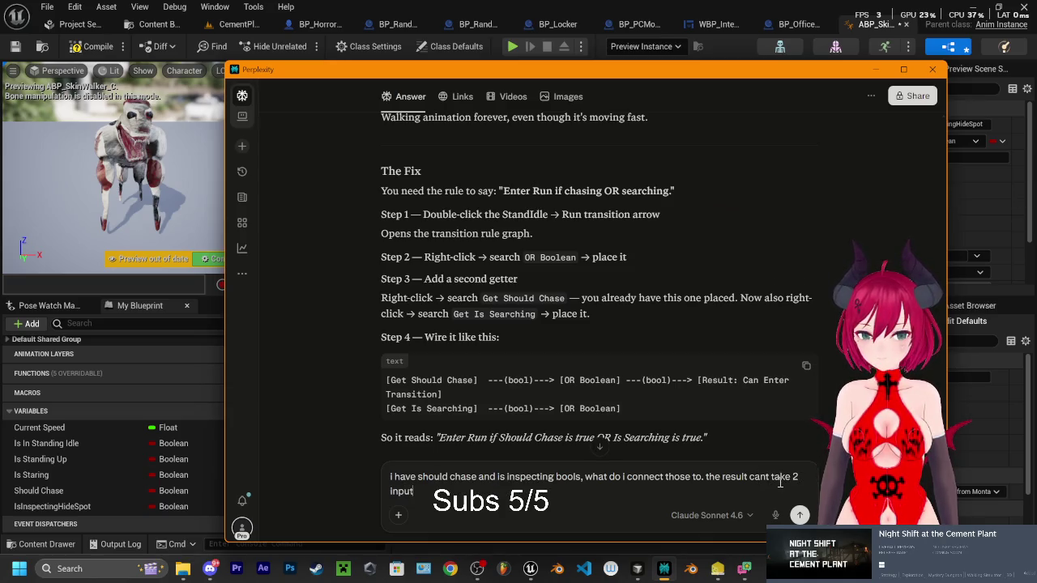
{"action": "key", "text": "Return"}
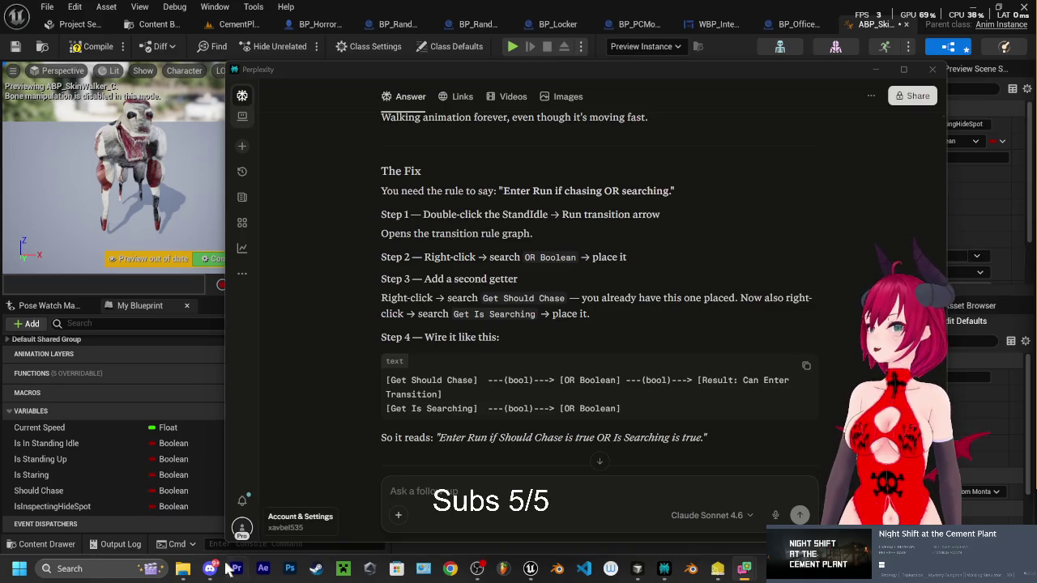
{"action": "key", "text": "alt+Tab"}
{"action": "left_click", "coordinate": [93, 409]}
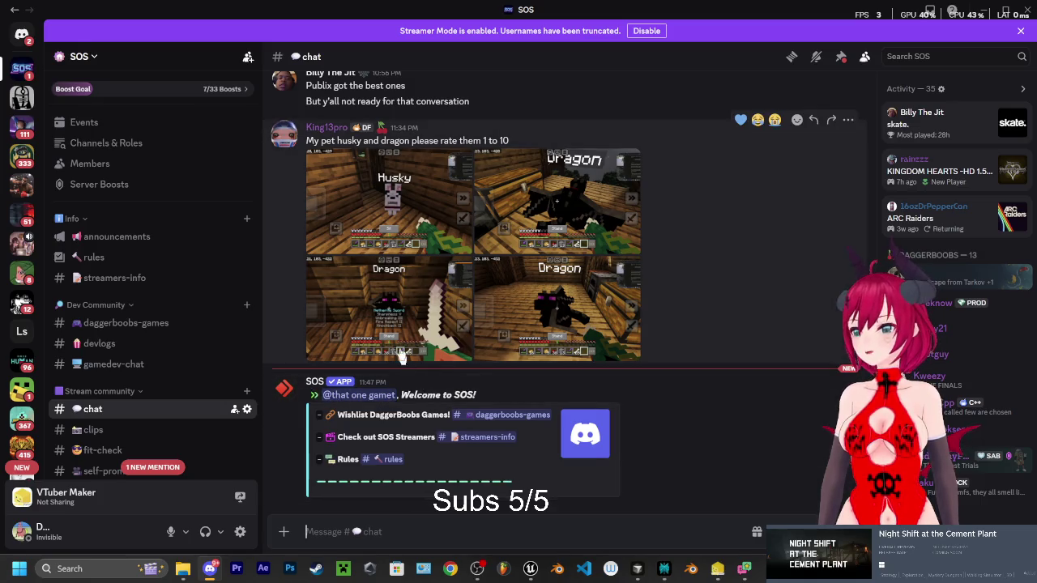
Scroll through the SOS server's #chat messages, then minimize Discord
{"action": "scroll", "coordinate": [323, 200], "scroll_direction": "up", "scroll_amount": 1}
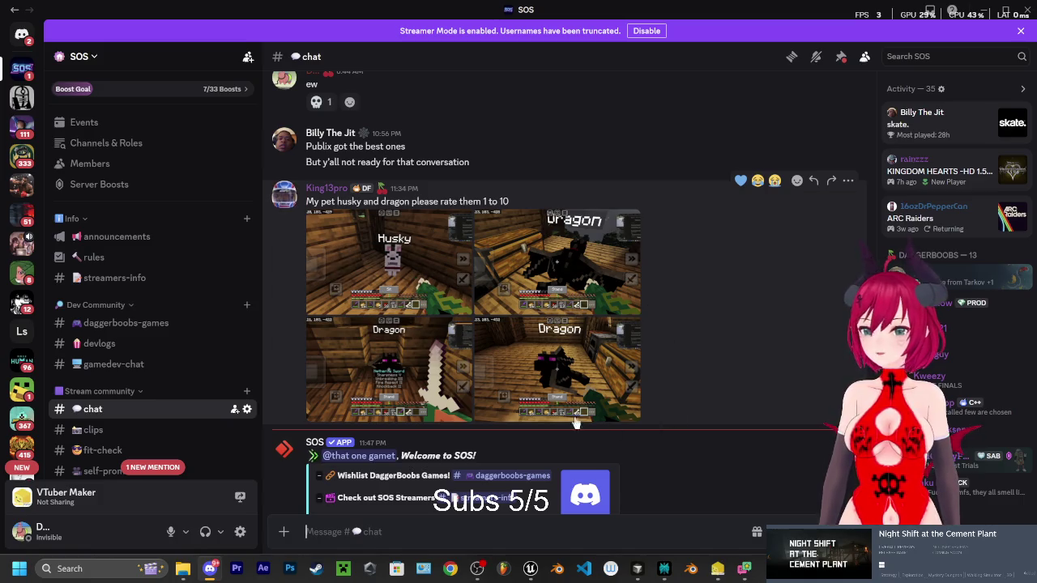
{"action": "scroll", "coordinate": [672, 308], "scroll_direction": "down", "scroll_amount": 1}
{"action": "left_click", "coordinate": [987, 11]}
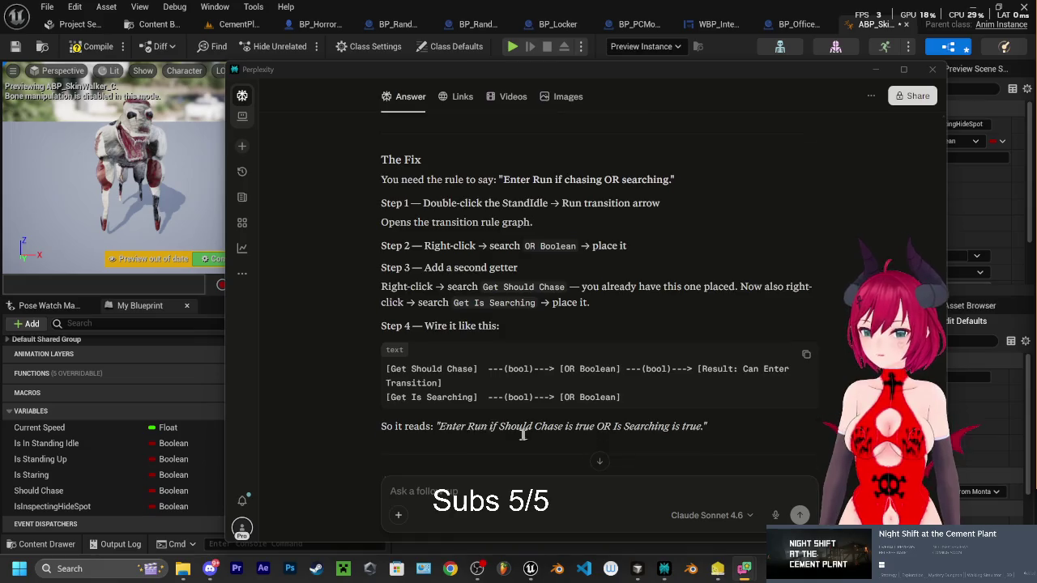
Read Perplexity's OR Boolean wiring steps, then put the chat away to reveal the rule graph
{"action": "scroll", "coordinate": [483, 438], "scroll_direction": "down", "scroll_amount": 6}
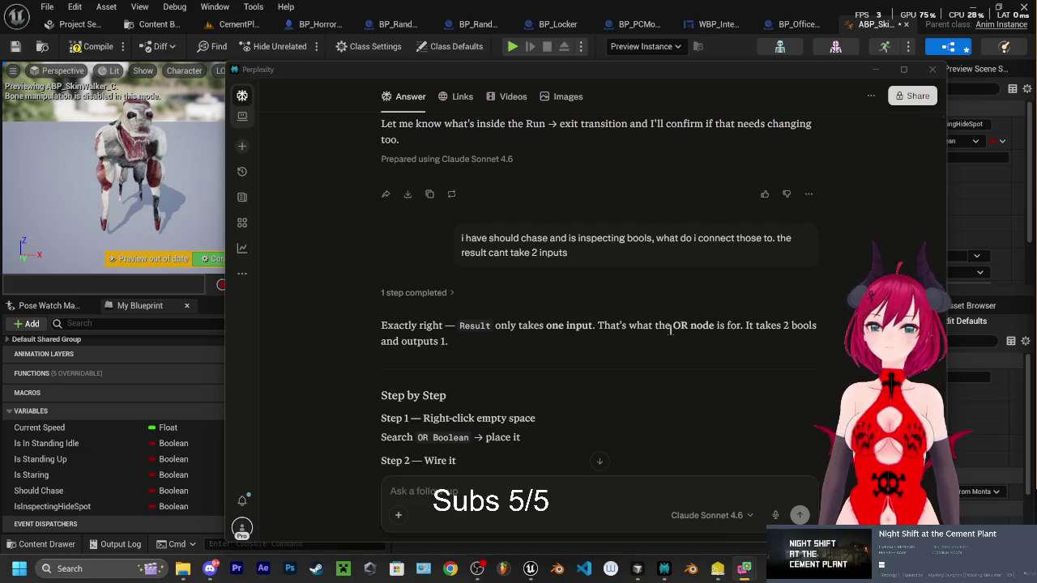
{"action": "scroll", "coordinate": [733, 325], "scroll_direction": "down", "scroll_amount": 1}
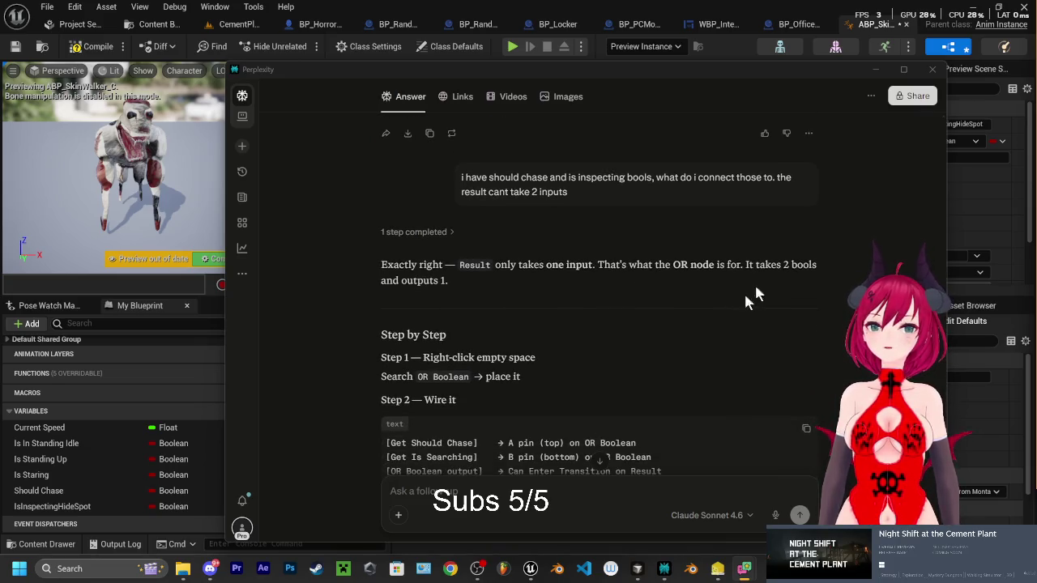
{"action": "scroll", "coordinate": [510, 214], "scroll_direction": "down", "scroll_amount": 2}
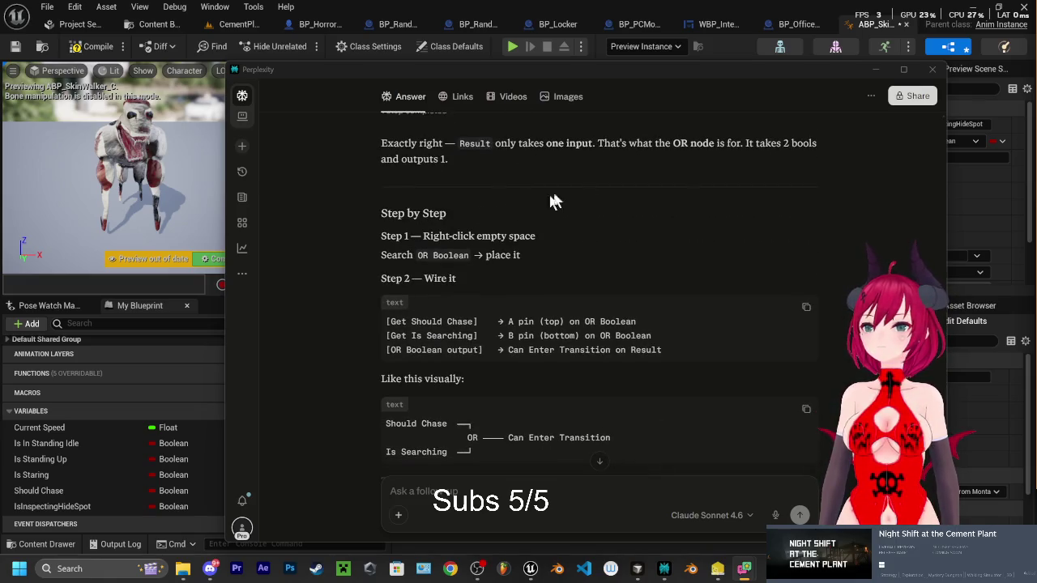
{"action": "left_click", "coordinate": [875, 69]}
Place an OR Boolean node in the StandIdle to Run rule graph
{"action": "right_click", "coordinate": [566, 328]}
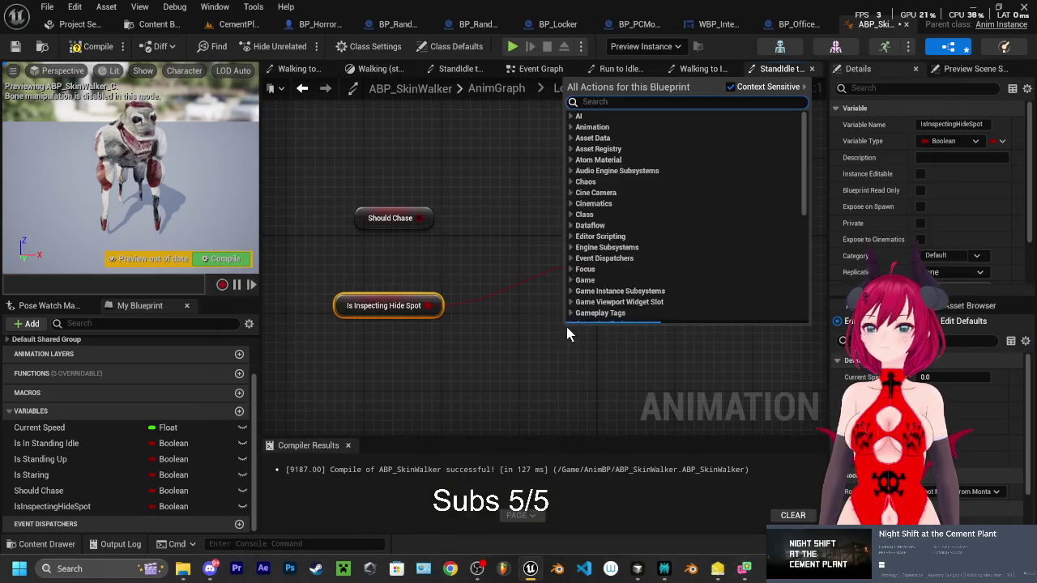
{"action": "type", "text": "or"}
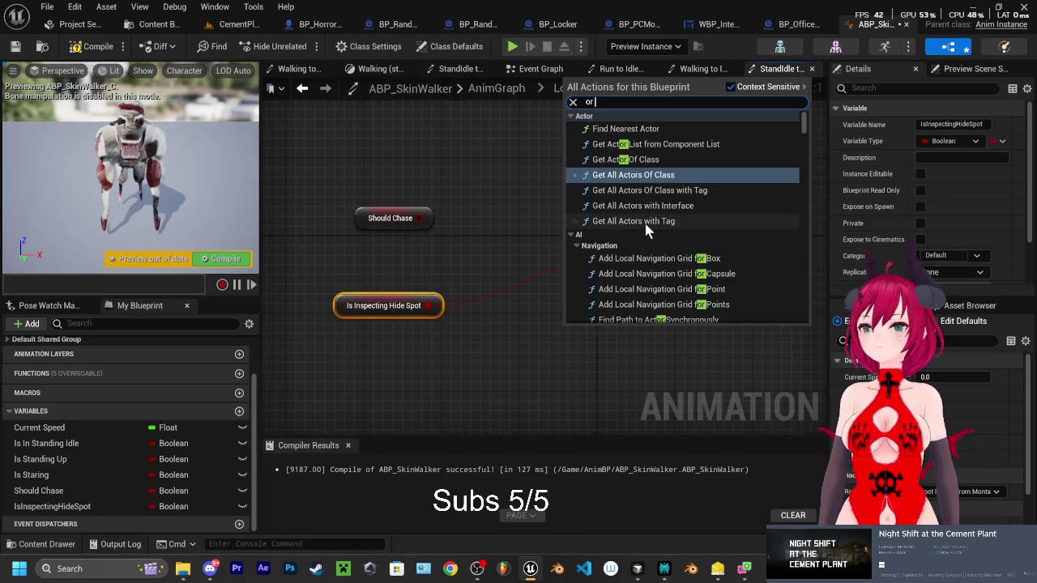
{"action": "type", "text": " c"}
{"action": "key", "text": "BackSpace"}
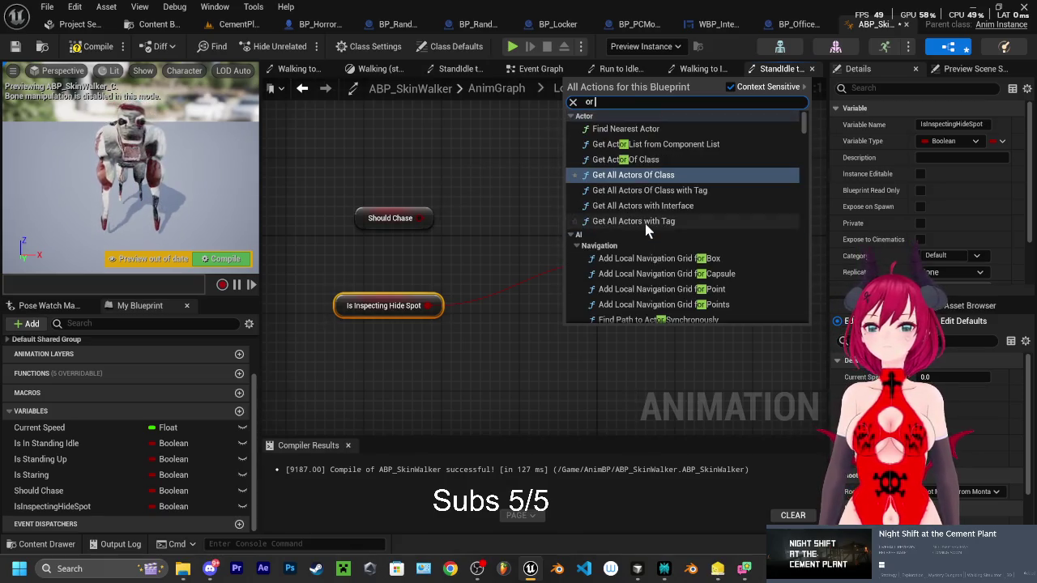
{"action": "key", "text": "BackSpace"}
{"action": "key", "text": "BackSpace"}
{"action": "key", "text": "BackSpace"}
{"action": "type", "text": "OR"}
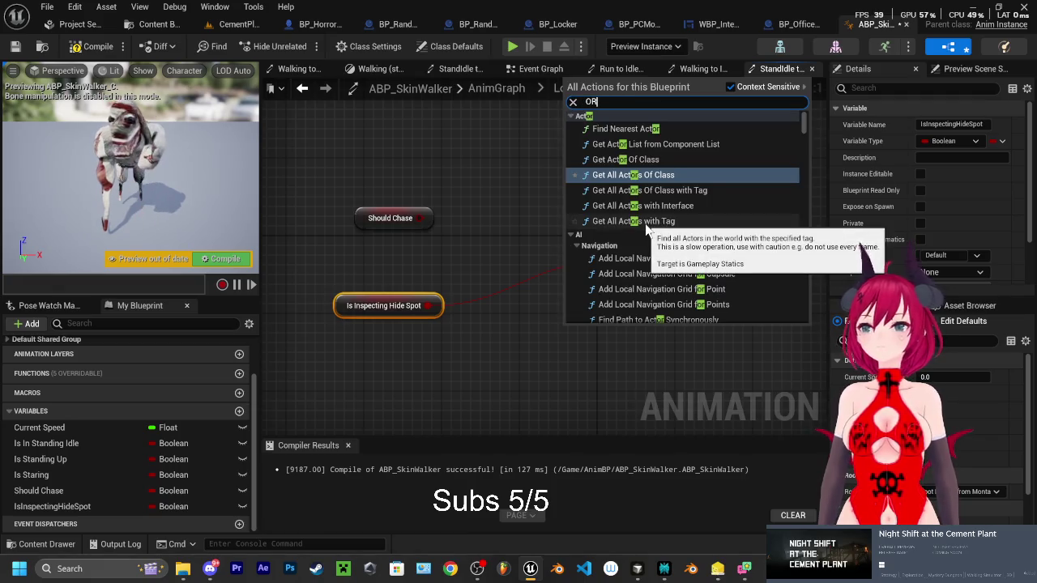
{"action": "scroll", "coordinate": [696, 151], "scroll_direction": "down", "scroll_amount": 4}
{"action": "scroll", "coordinate": [693, 154], "scroll_direction": "down", "scroll_amount": 10}
{"action": "scroll", "coordinate": [679, 172], "scroll_direction": "down", "scroll_amount": 15}
{"action": "scroll", "coordinate": [650, 207], "scroll_direction": "down", "scroll_amount": 15}
{"action": "scroll", "coordinate": [644, 207], "scroll_direction": "down", "scroll_amount": 15}
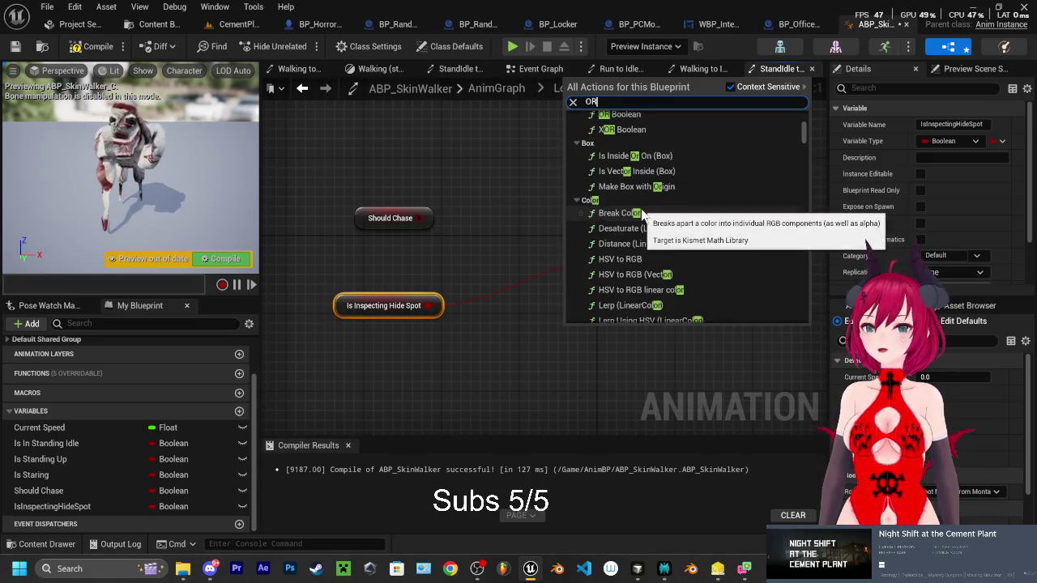
{"action": "scroll", "coordinate": [643, 212], "scroll_direction": "up", "scroll_amount": 3}
{"action": "key", "text": "Escape"}
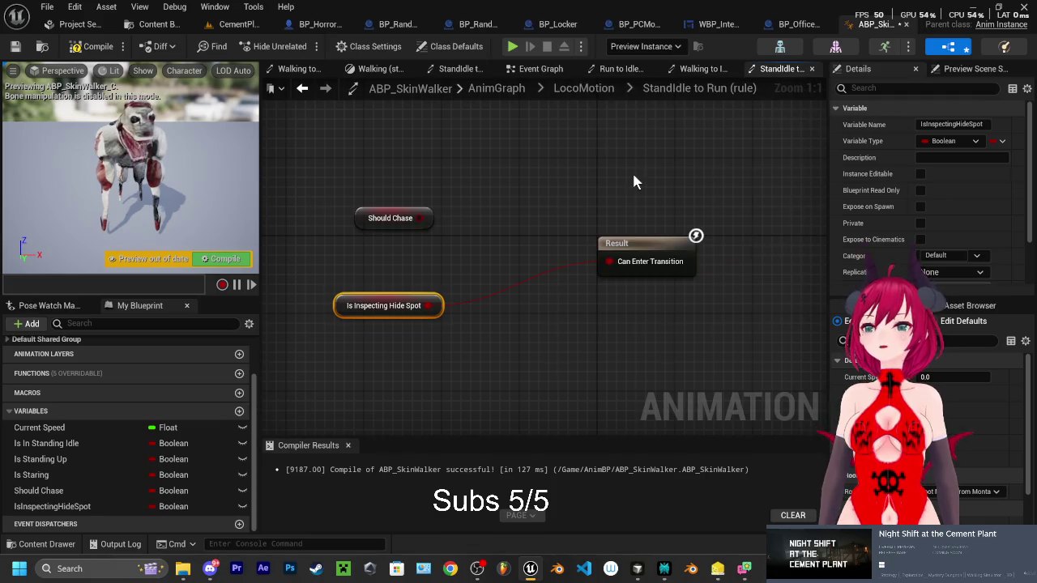
Wire Should Chase and Is Inspecting Hide Spot into the OR, its output to Can Enter Transition, and compile
{"action": "left_click", "coordinate": [530, 222]}
{"action": "left_click_drag", "start_coordinate": [425, 218], "coordinate": [569, 332]}
{"action": "mouse_move", "coordinate": [427, 305]}
{"action": "left_mouse_down"}
{"action": "mouse_move", "coordinate": [573, 349]}
{"action": "mouse_move", "coordinate": [609, 264]}
{"action": "mouse_move", "coordinate": [608, 296]}
{"action": "mouse_move", "coordinate": [609, 260]}
{"action": "left_mouse_up"}
{"action": "left_click", "coordinate": [573, 334]}
{"action": "mouse_move", "coordinate": [589, 319]}
{"action": "left_mouse_down"}
{"action": "mouse_move", "coordinate": [550, 250]}
{"action": "mouse_move", "coordinate": [539, 258]}
{"action": "left_mouse_up"}
{"action": "left_click", "coordinate": [229, 261]}
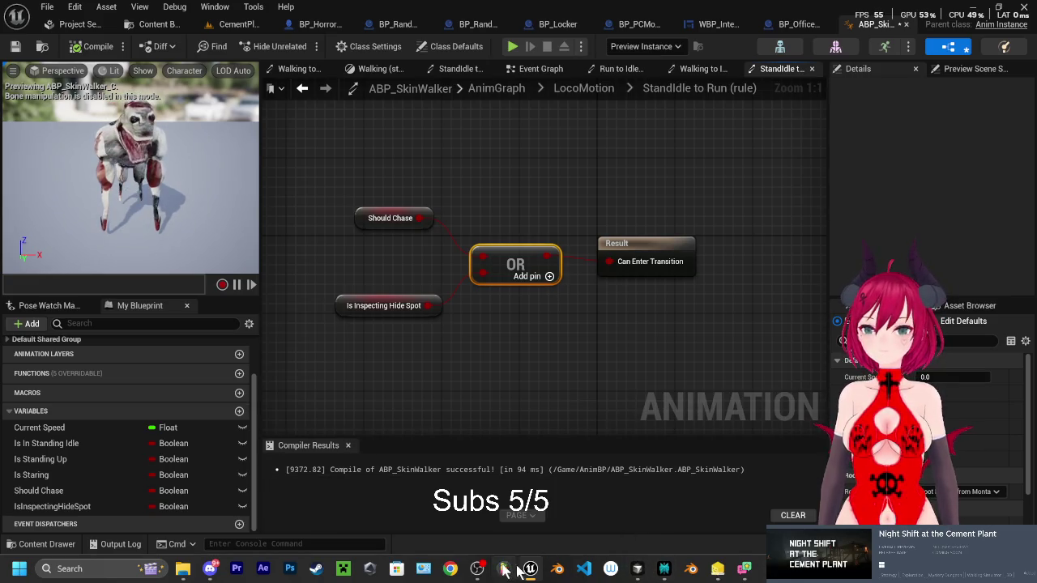
Reply 'ok' in Perplexity to confirm the OR wiring is done
{"action": "left_click", "coordinate": [664, 568]}
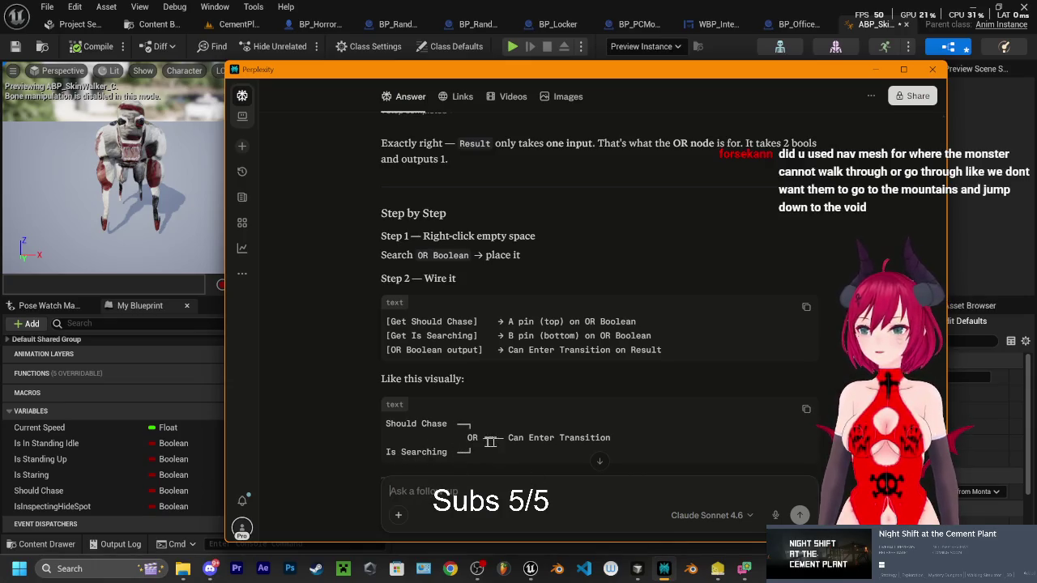
{"action": "scroll", "coordinate": [502, 389], "scroll_direction": "down", "scroll_amount": 3}
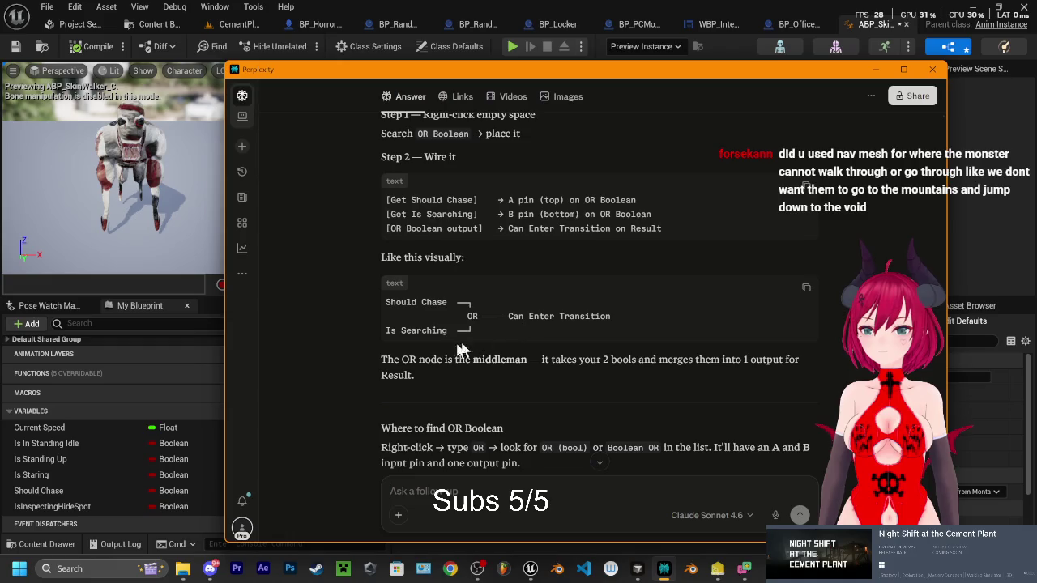
{"action": "scroll", "coordinate": [504, 364], "scroll_direction": "down", "scroll_amount": 3}
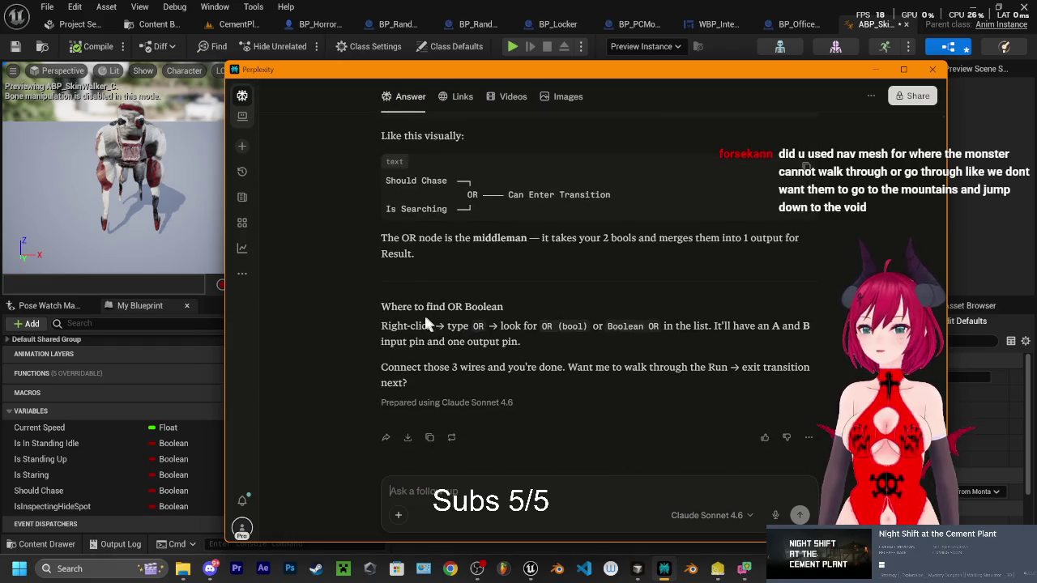
{"action": "type", "text": "okay i did th"}
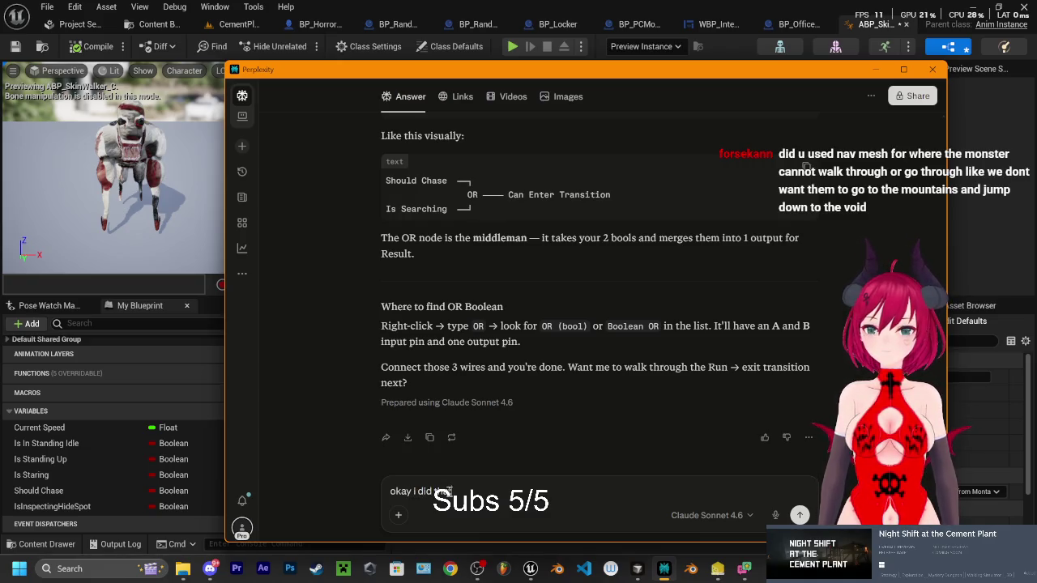
{"action": "key", "text": "Return"}
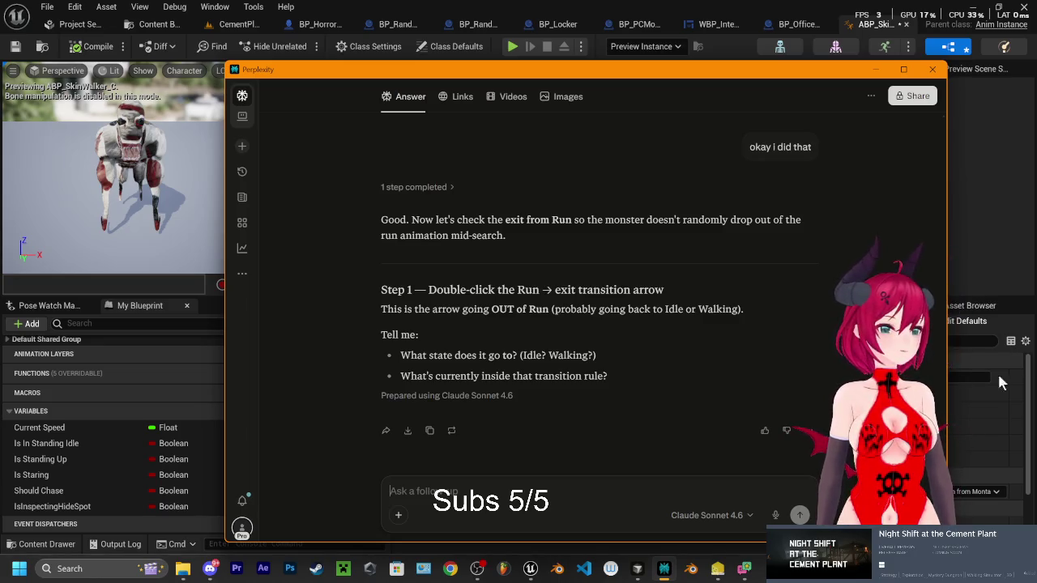
Open the CementPlant level in Unreal and turn the camera across the plant
{"action": "mouse_move", "coordinate": [481, 568]}
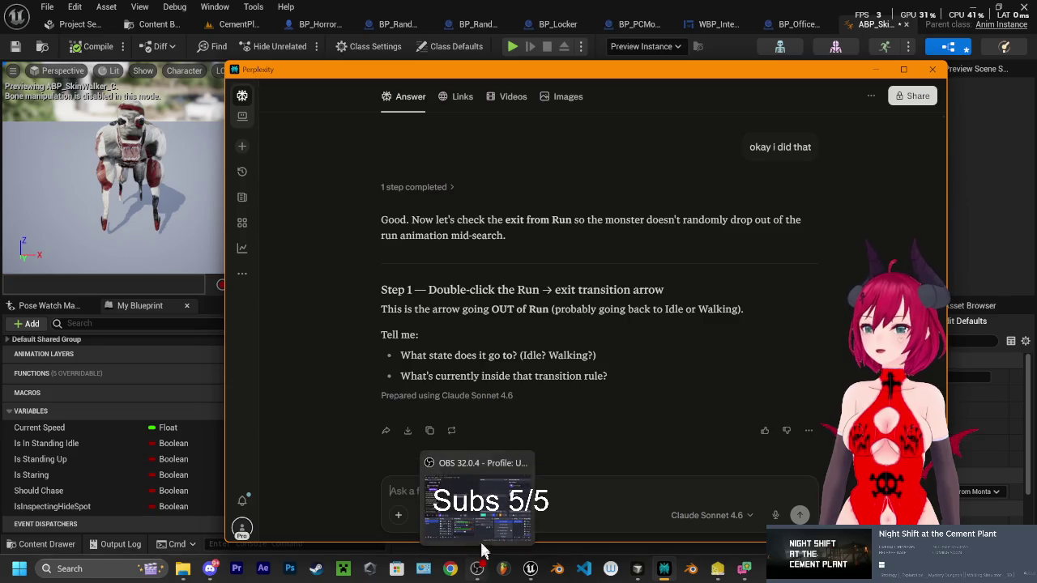
{"action": "left_click", "coordinate": [531, 568]}
{"action": "left_click", "coordinate": [243, 24]}
{"action": "scroll", "coordinate": [370, 246], "scroll_direction": "down", "scroll_amount": 10}
{"action": "mouse_move", "coordinate": [315, 243]}
{"action": "left_mouse_down"}
{"action": "mouse_move", "coordinate": [365, 239]}
{"action": "mouse_move", "coordinate": [373, 203]}
{"action": "mouse_move", "coordinate": [381, 243]}
{"action": "mouse_move", "coordinate": [346, 291]}
{"action": "left_mouse_up"}
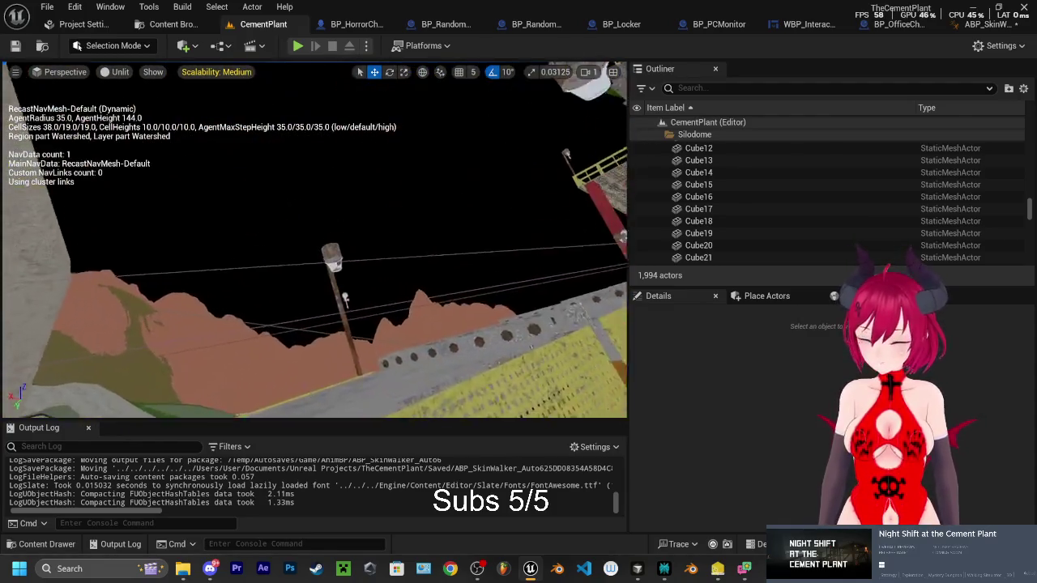
Fly around the yellow-railed stairs and select the floor grate 75FloorGratesfbx101
{"action": "left_click_drag", "start_coordinate": [346, 296], "coordinate": [296, 376]}
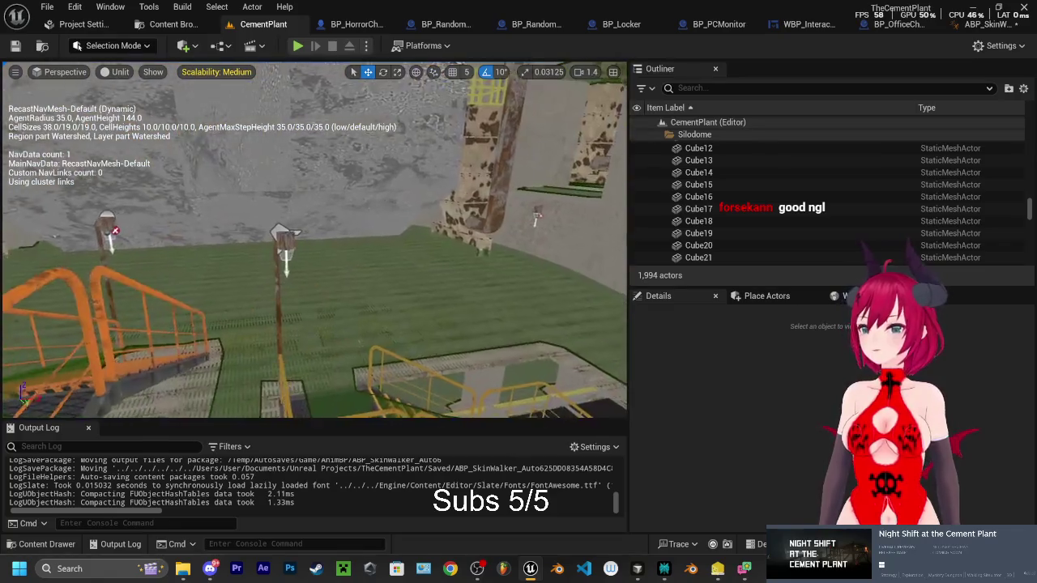
{"action": "key", "text": "w"}
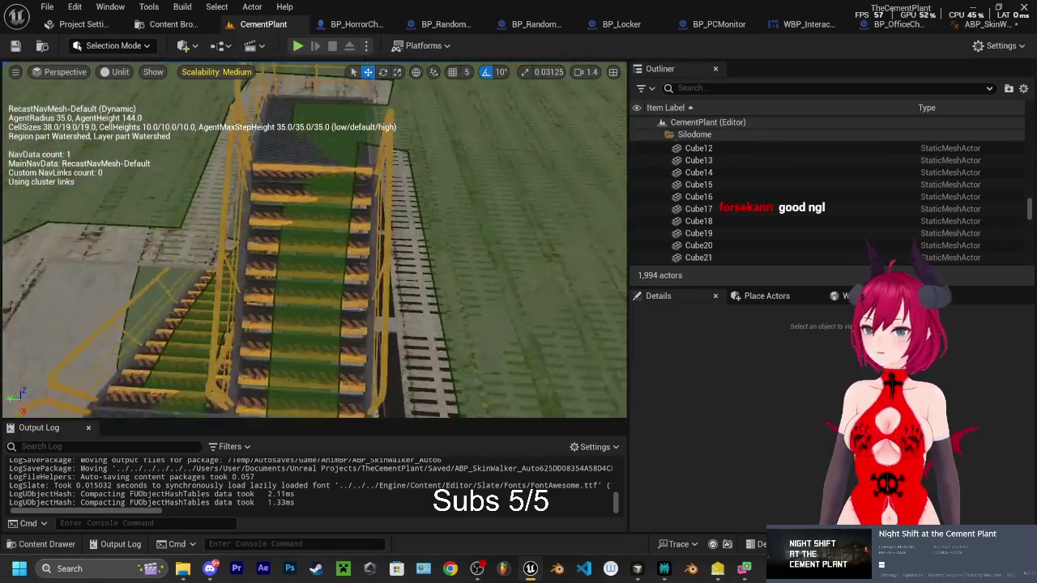
{"action": "key", "text": "w"}
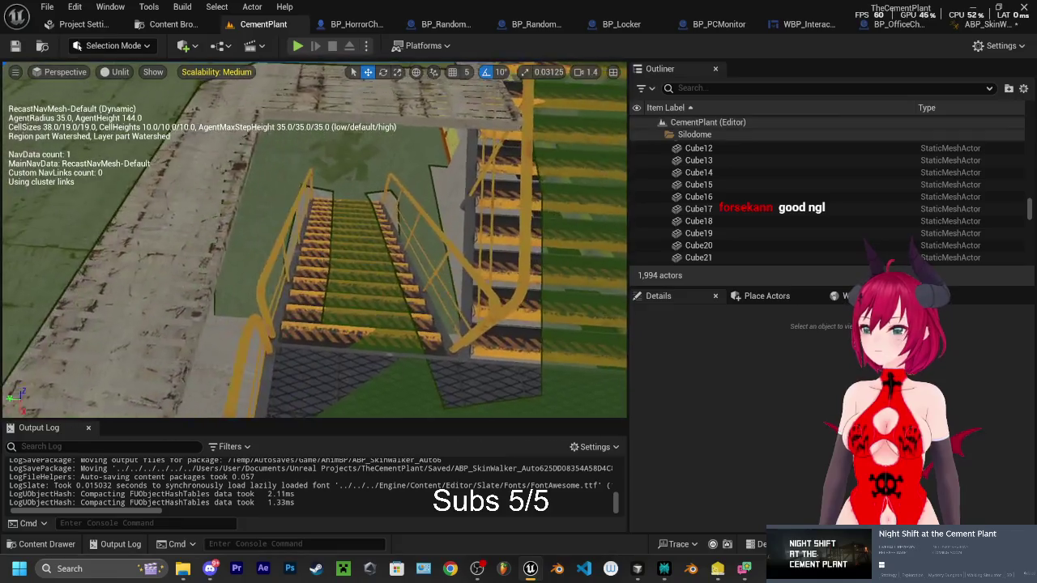
{"action": "key", "text": "w"}
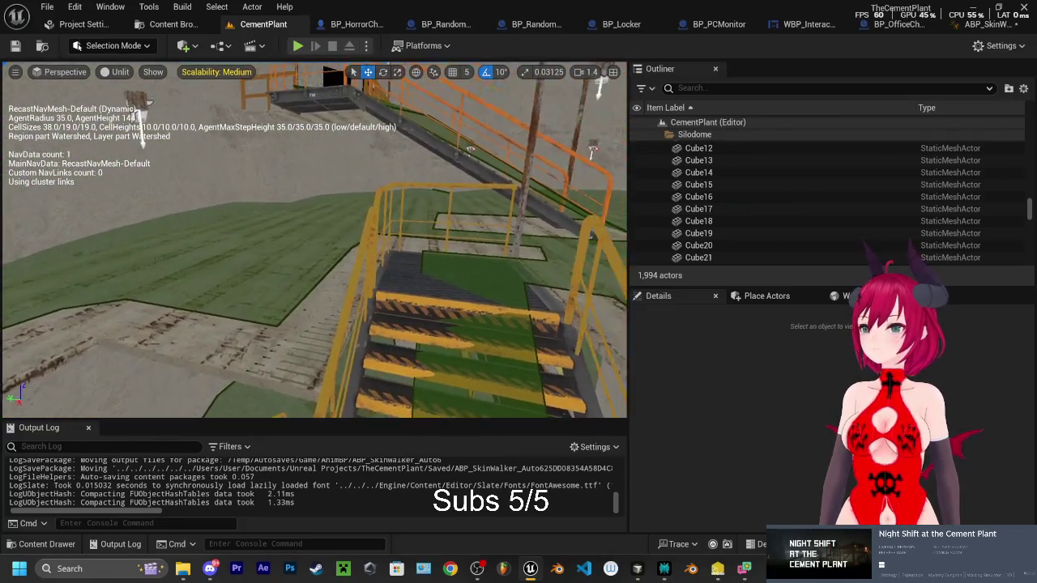
{"action": "key", "text": "w"}
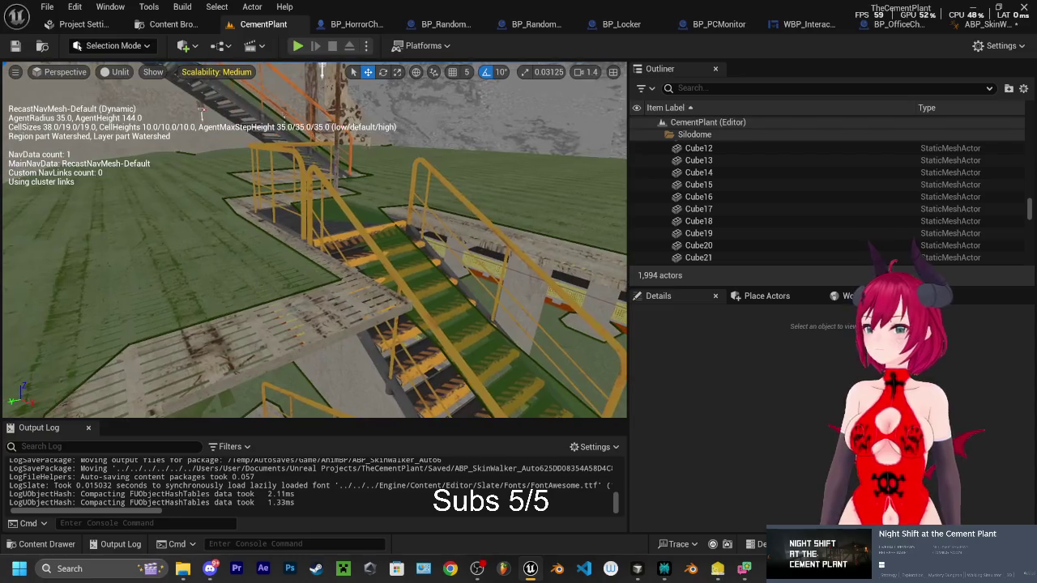
{"action": "left_click", "coordinate": [162, 340]}
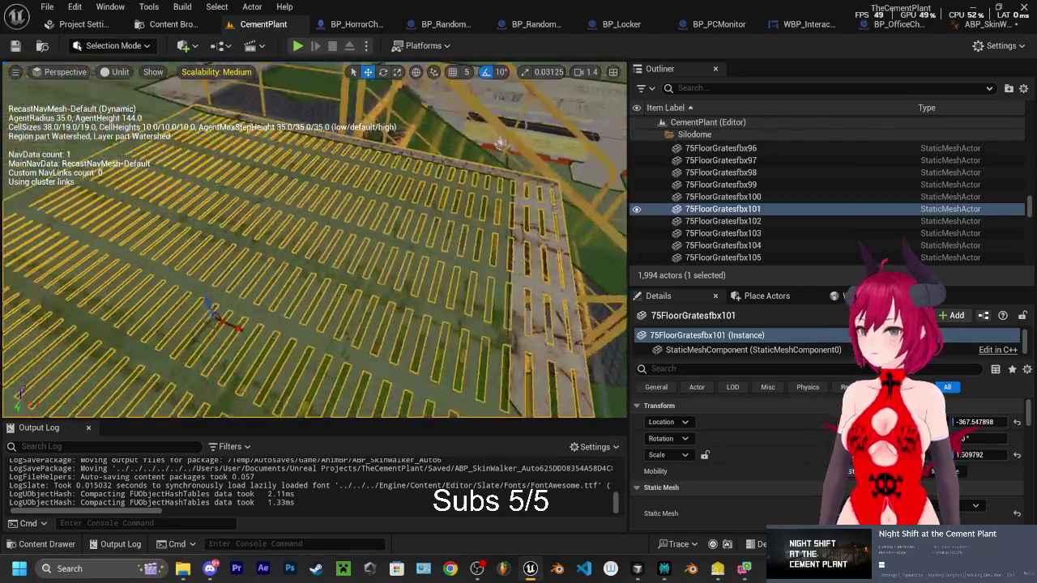
{"action": "key", "text": "w"}
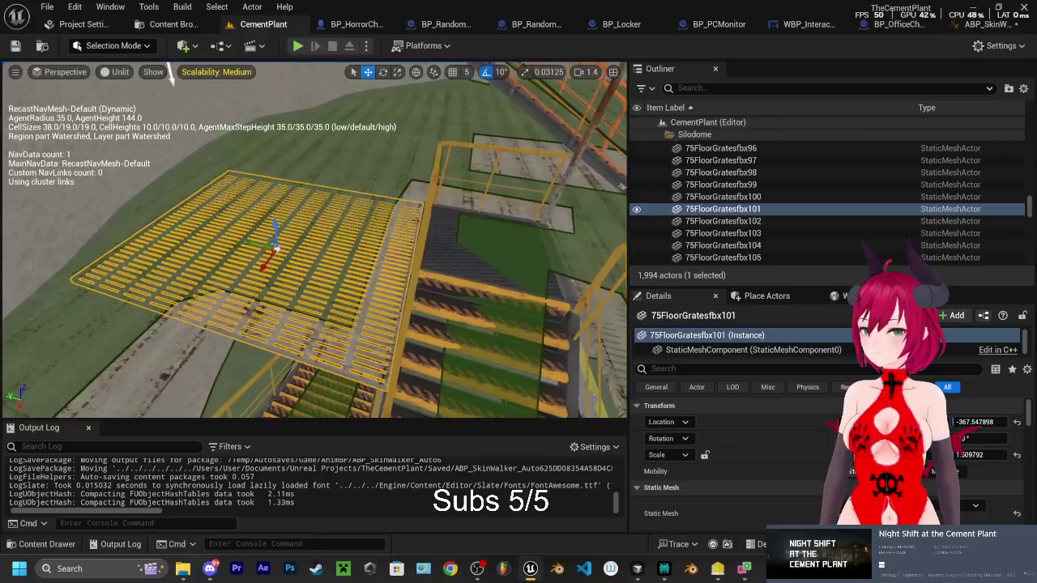
{"action": "key", "text": "w"}
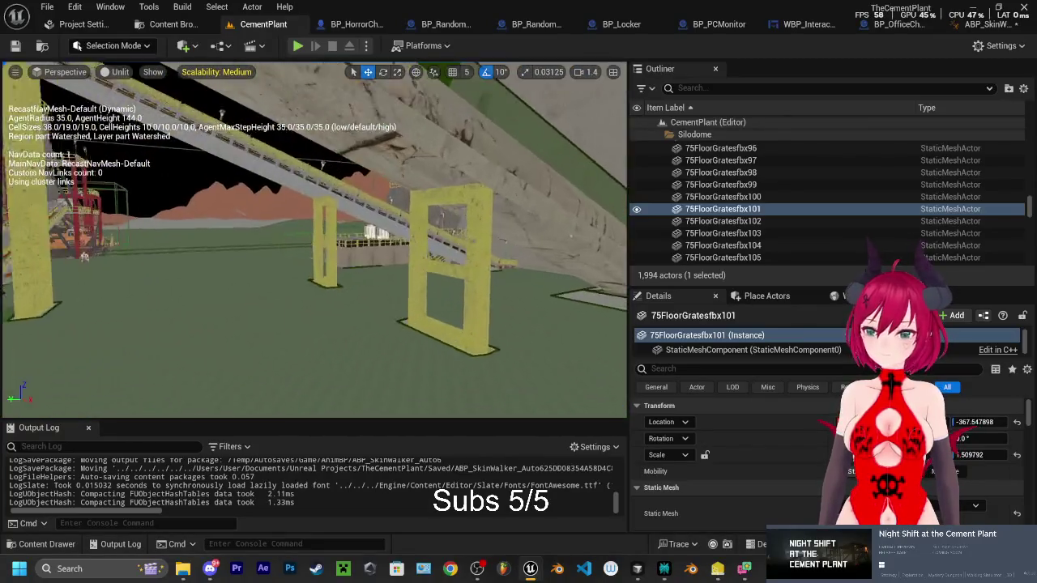
{"action": "key", "text": "w"}
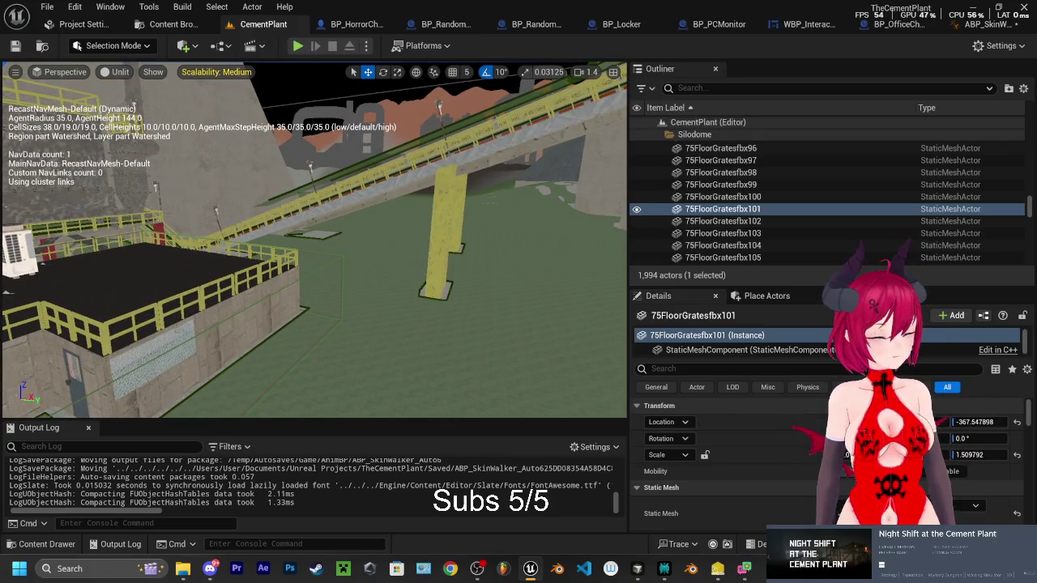
Frame the selected floor grate, then return to ABP_SkinWalker with Perplexity on top
{"action": "key", "text": "f"}
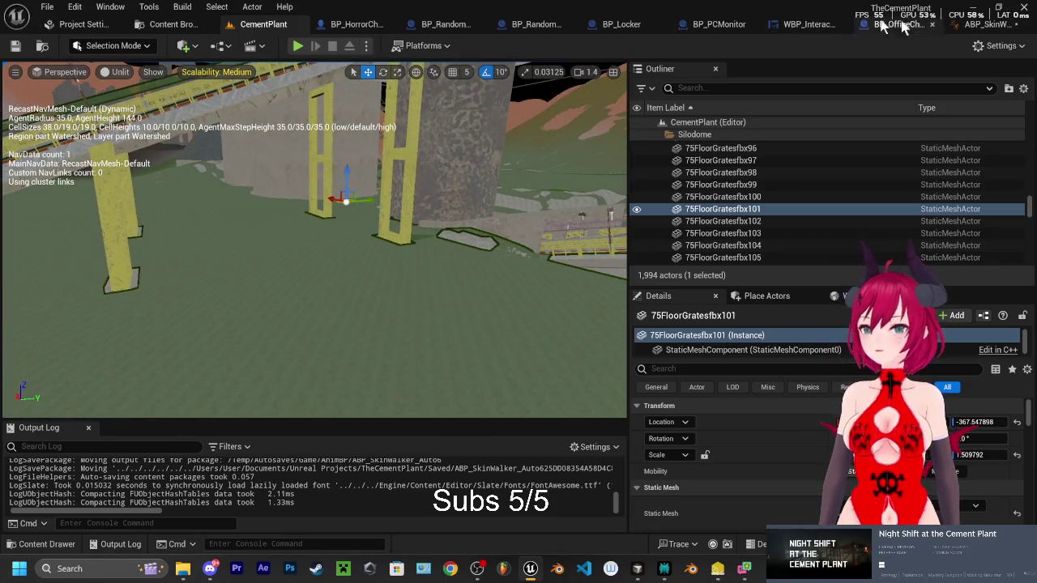
{"action": "left_click", "coordinate": [955, 26]}
{"action": "left_click", "coordinate": [664, 569]}
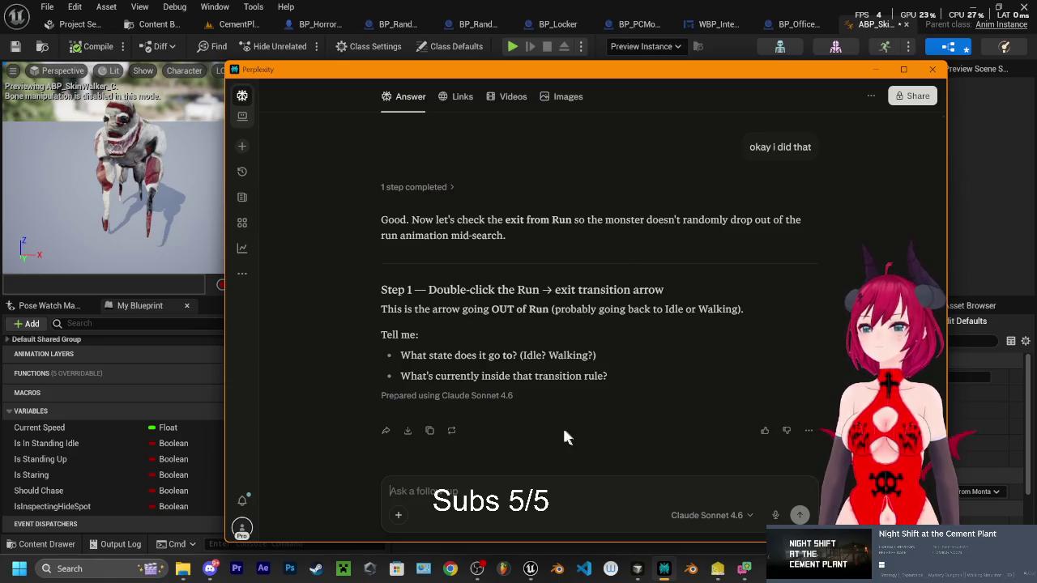
Open the Run to Idle rule, confirm it reads NOT Should Chase, then return to CementPlant
{"action": "mouse_move", "coordinate": [531, 569]}
{"action": "left_click_drag", "start_coordinate": [519, 73], "coordinate": [523, 440]}
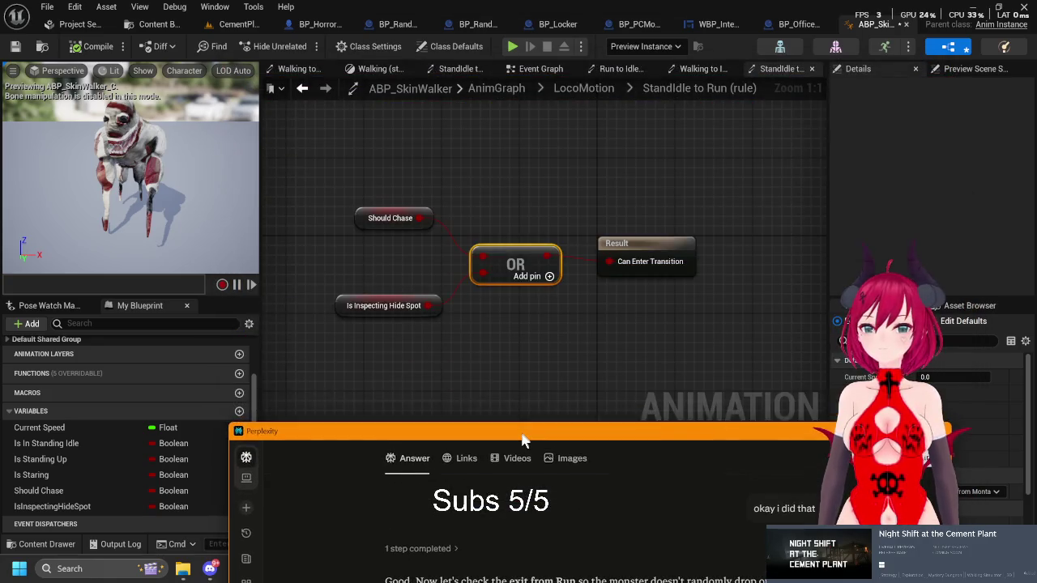
{"action": "left_click", "coordinate": [591, 90]}
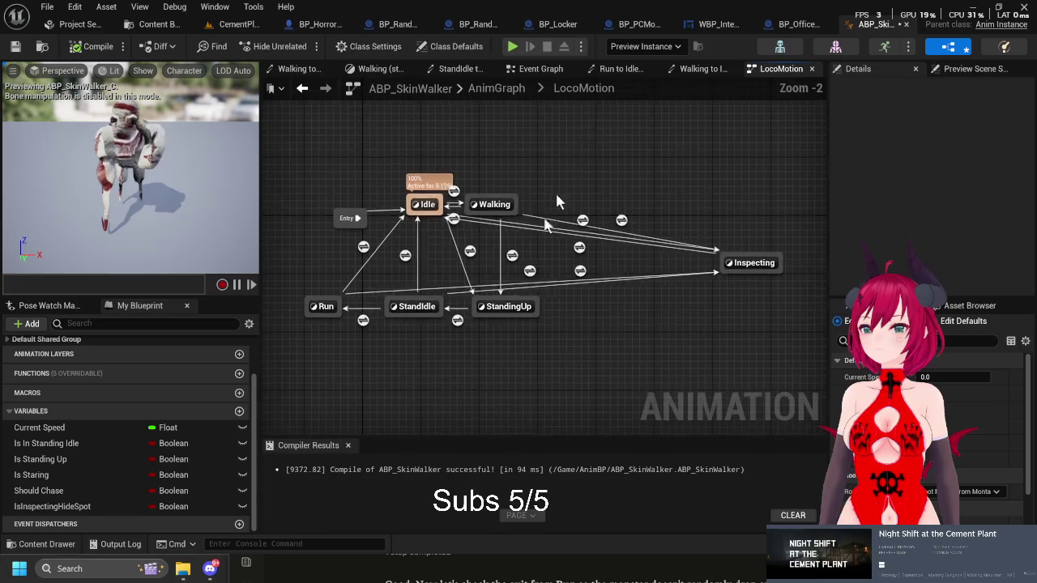
{"action": "scroll", "coordinate": [503, 352], "scroll_direction": "up", "scroll_amount": 1}
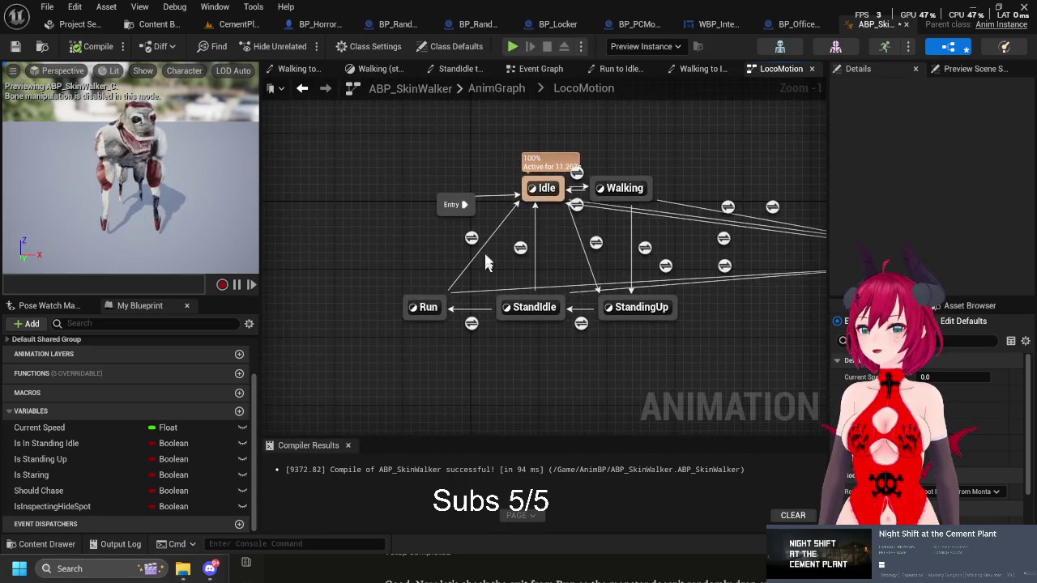
{"action": "double_click", "coordinate": [471, 238]}
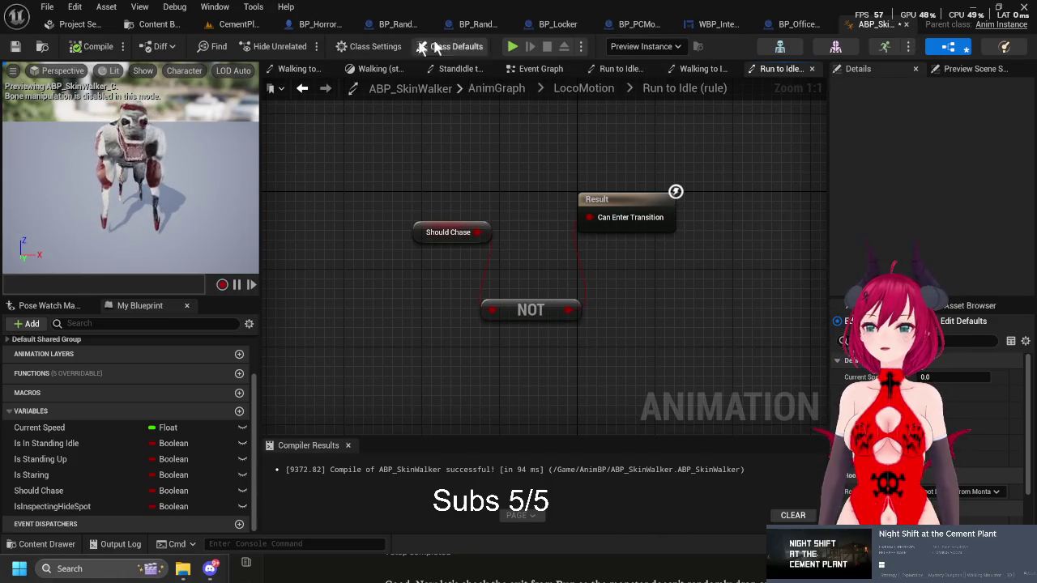
{"action": "left_click", "coordinate": [243, 24]}
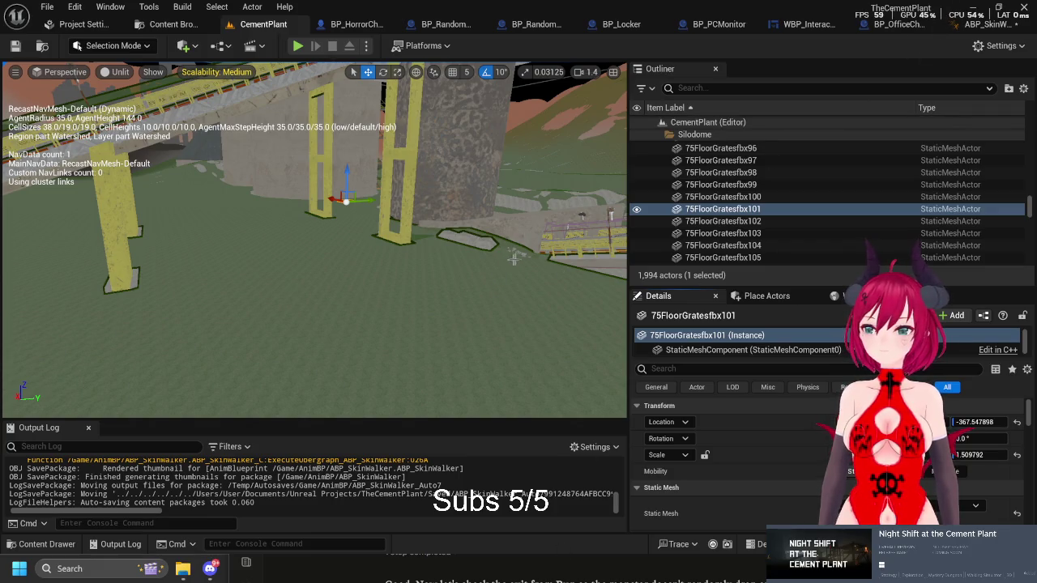
Bring Perplexity to the front and position its window over the editor
{"action": "key", "text": "super"}
{"action": "left_click", "coordinate": [660, 575]}
{"action": "left_click_drag", "start_coordinate": [555, 445], "coordinate": [529, 101]}
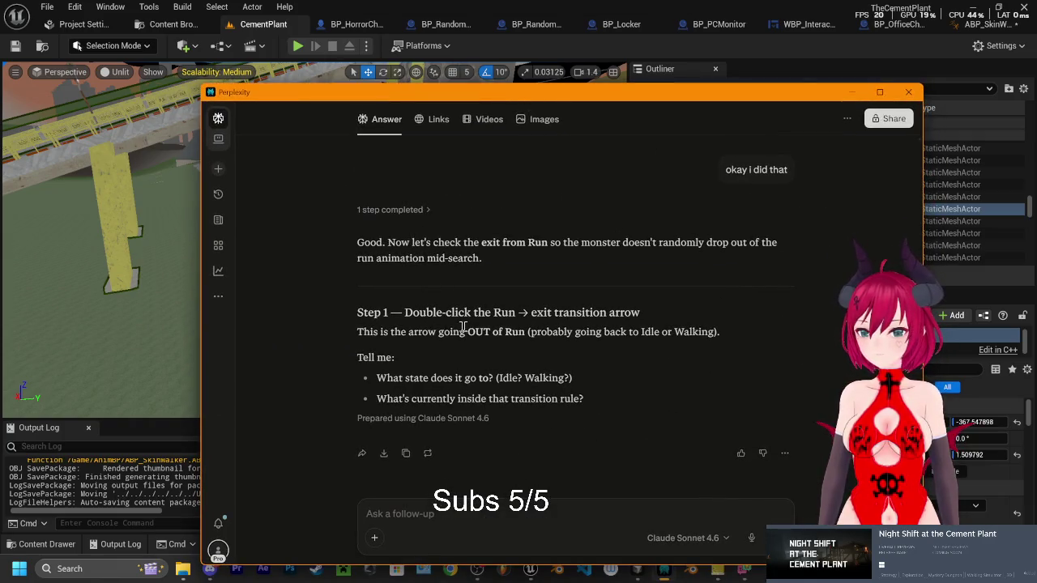
Reply that Run only exits to Idle, whose rule is Should Chase -> NOT Boolean -> Result
{"action": "left_click", "coordinate": [436, 515]}
{"action": "type", "text": "theres run to idle if thats what ur asking no exits. but run to"}
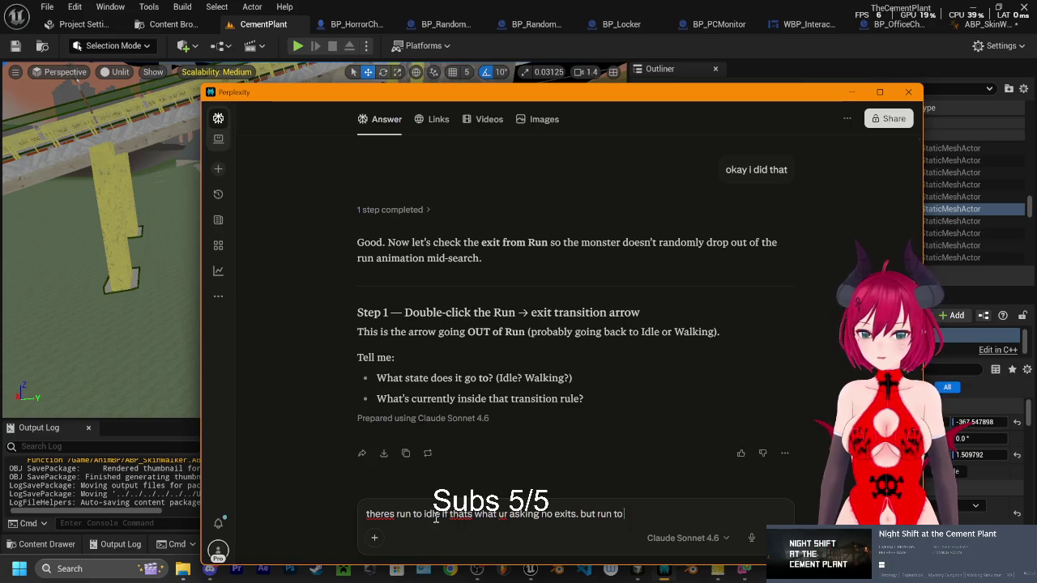
{"action": "type", "text": " idle is"}
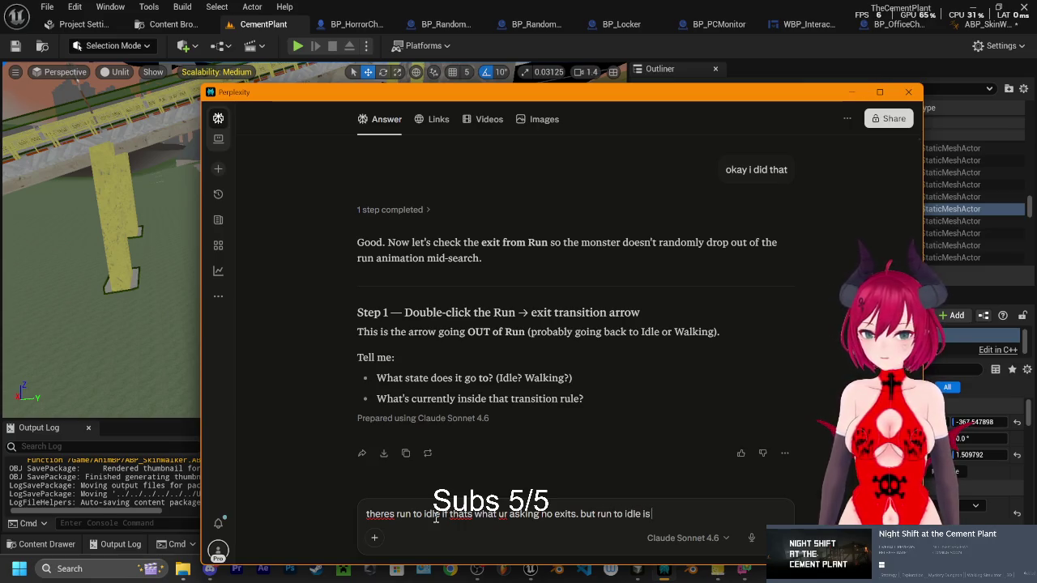
{"action": "type", "text": " should c"}
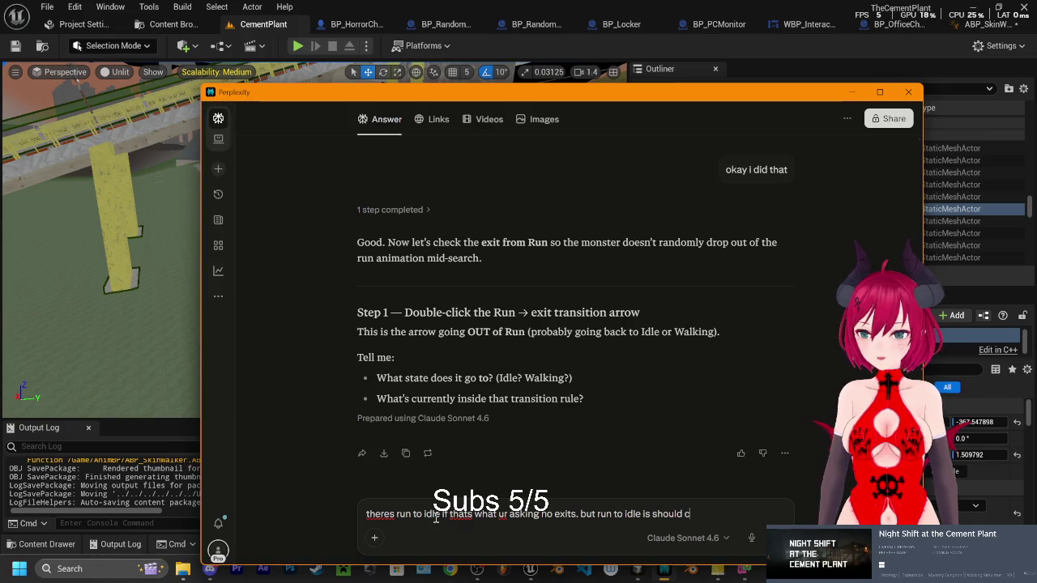
{"action": "type", "text": "hase n"}
{"action": "key", "text": "BackSpace"}
{"action": "key", "text": "BackSpace"}
{"action": "type", "text": "not bo"}
{"action": "key", "text": "BackSpace"}
{"action": "key", "text": "BackSpace"}
{"action": "key", "text": "BackSpace"}
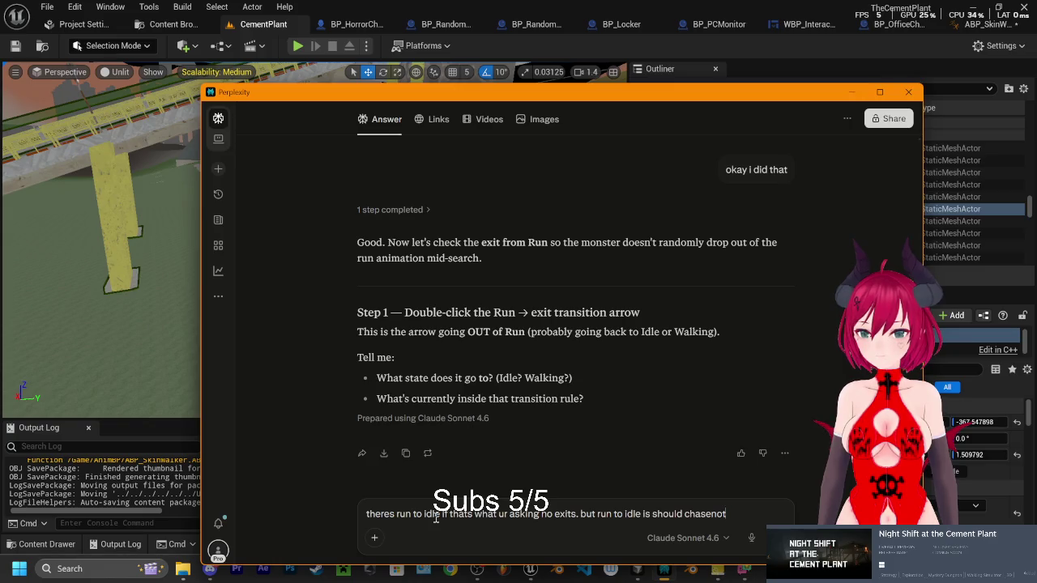
{"action": "type", "text": "-> not boolean - resu"}
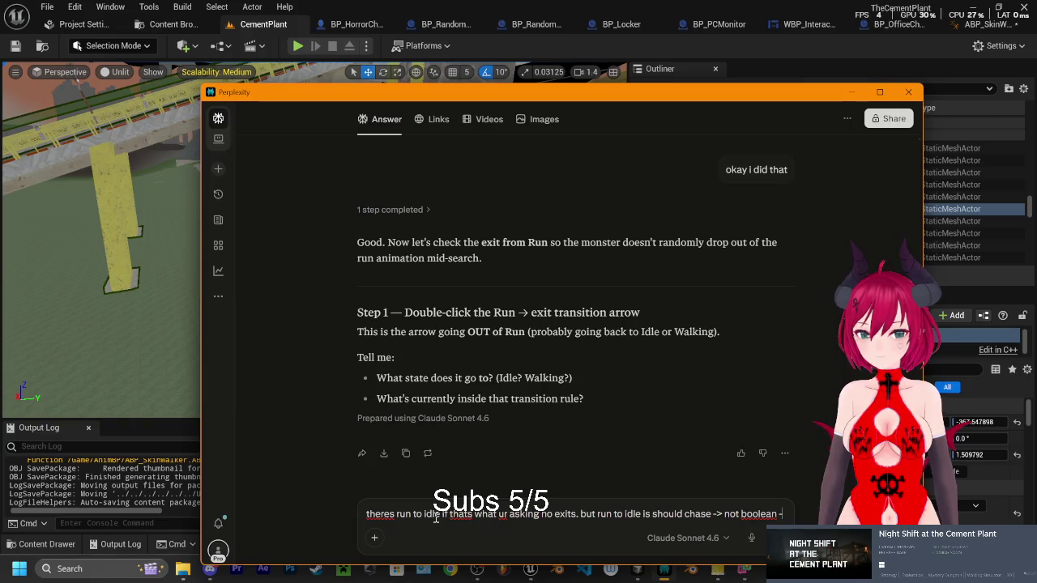
{"action": "type", "text": "lt"}
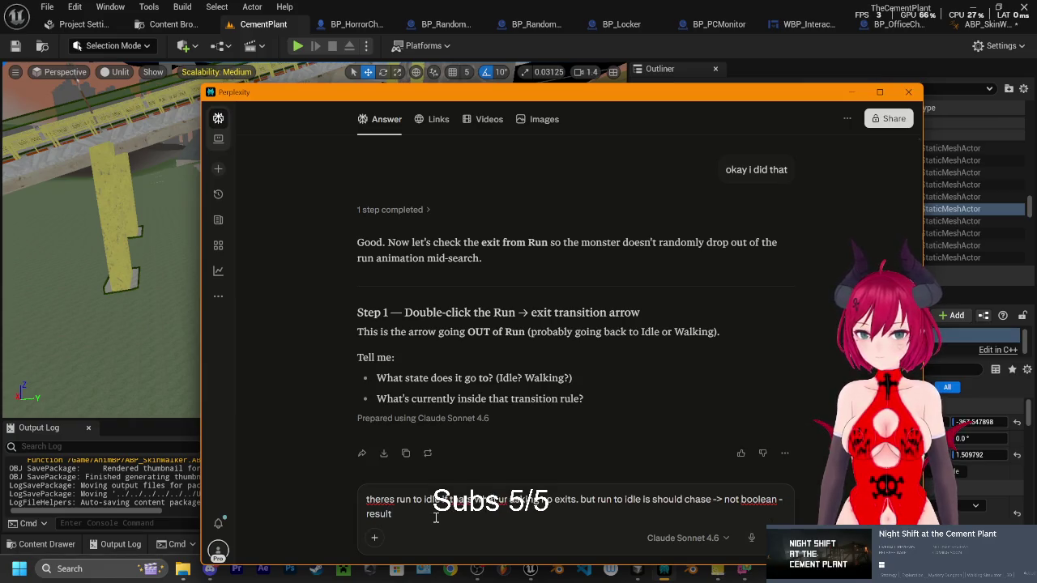
{"action": "key", "text": "Return"}
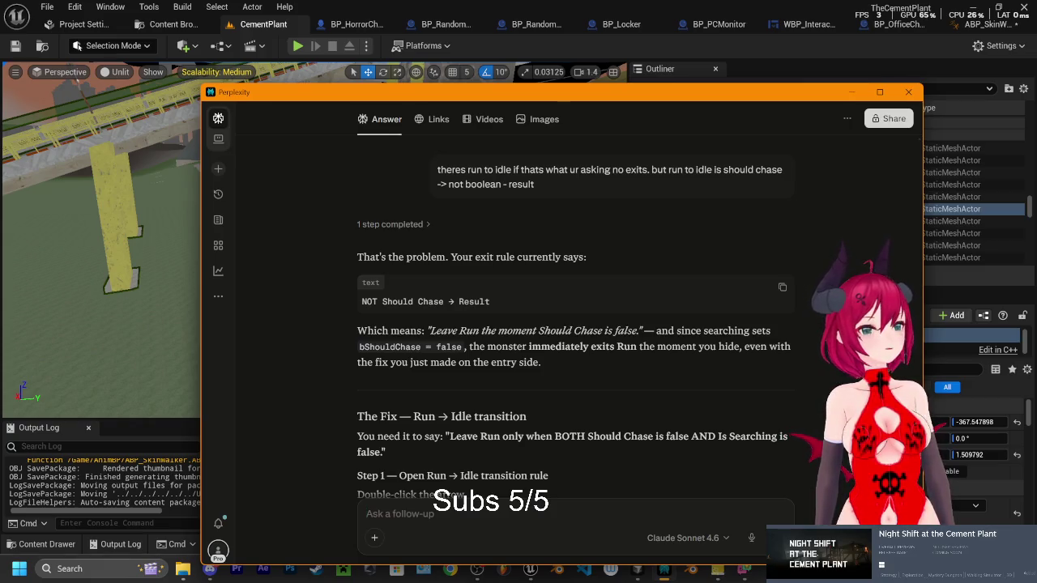
Move Perplexity aside and fly the CementPlant view toward the red frames and train
{"action": "left_click_drag", "start_coordinate": [567, 91], "coordinate": [510, 367]}
{"action": "key", "text": "p"}
{"action": "mouse_move", "coordinate": [324, 243]}
{"action": "left_mouse_down"}
{"action": "mouse_move", "coordinate": [364, 210]}
{"action": "mouse_move", "coordinate": [381, 178]}
{"action": "mouse_move", "coordinate": [421, 227]}
{"action": "left_mouse_up"}
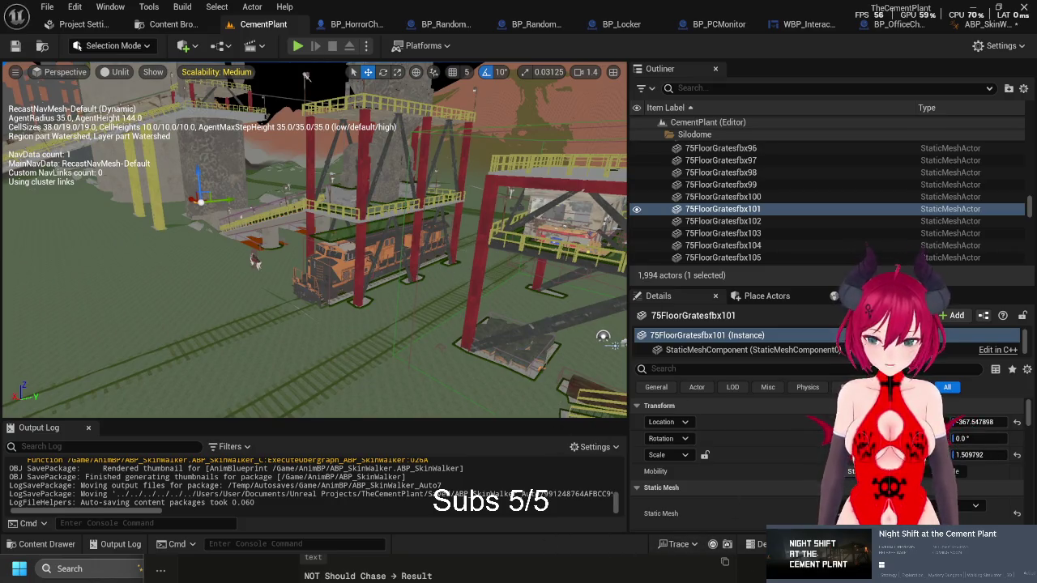
Save ABP_SkinWalker, then play-test CementPlant by walking along the catwalk, and stop
{"action": "key", "text": "ctrl+shift+s"}
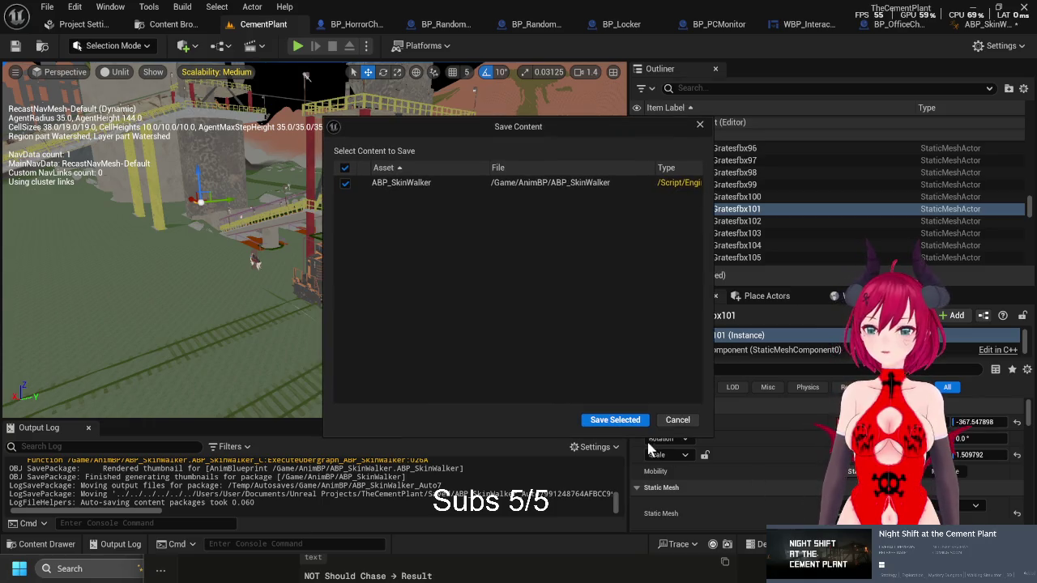
{"action": "left_click", "coordinate": [626, 423]}
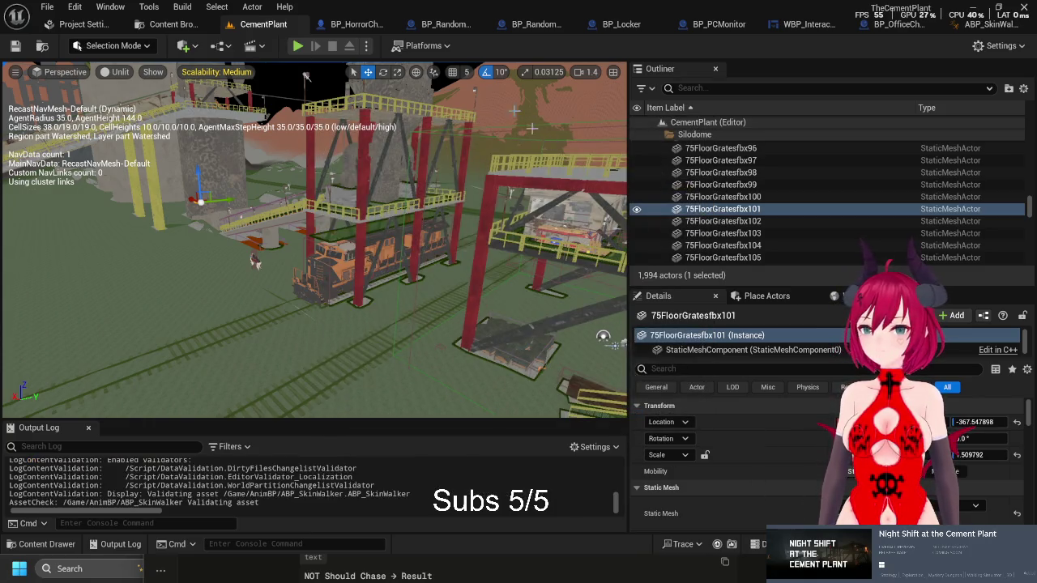
{"action": "left_click", "coordinate": [297, 47]}
{"action": "key", "text": "w"}
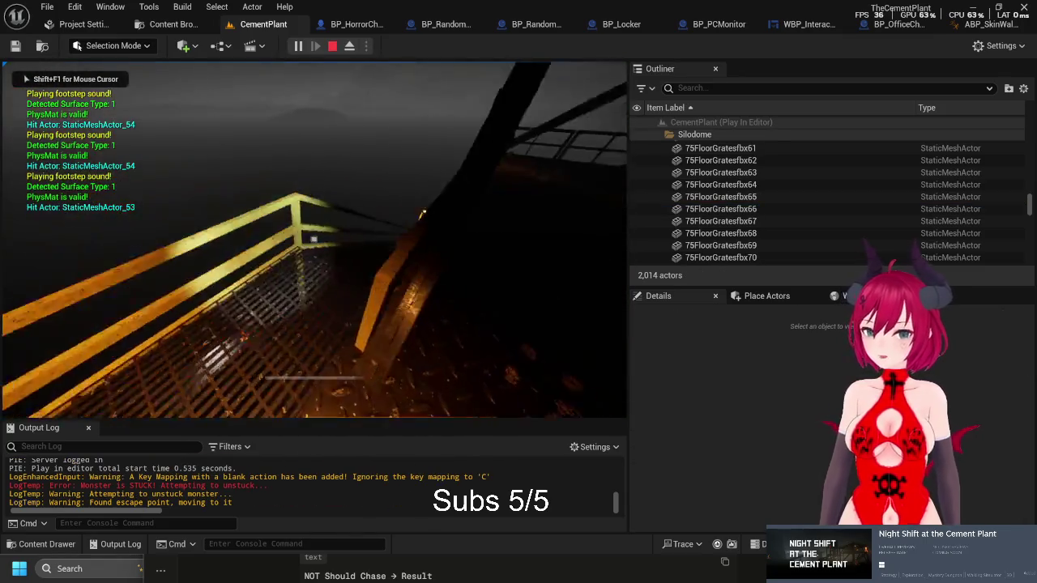
{"action": "key", "text": "w"}
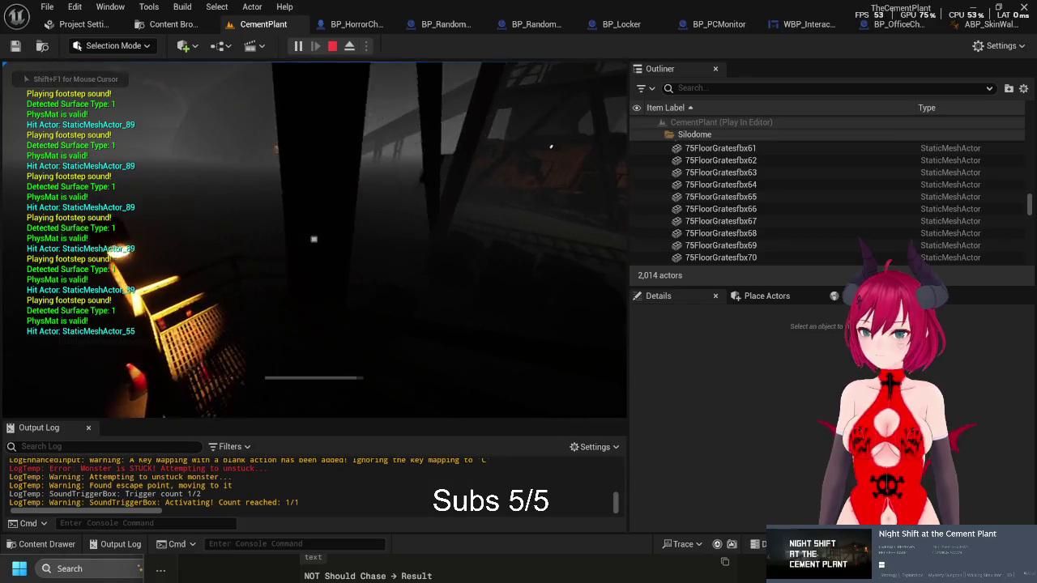
{"action": "key", "text": "Escape"}
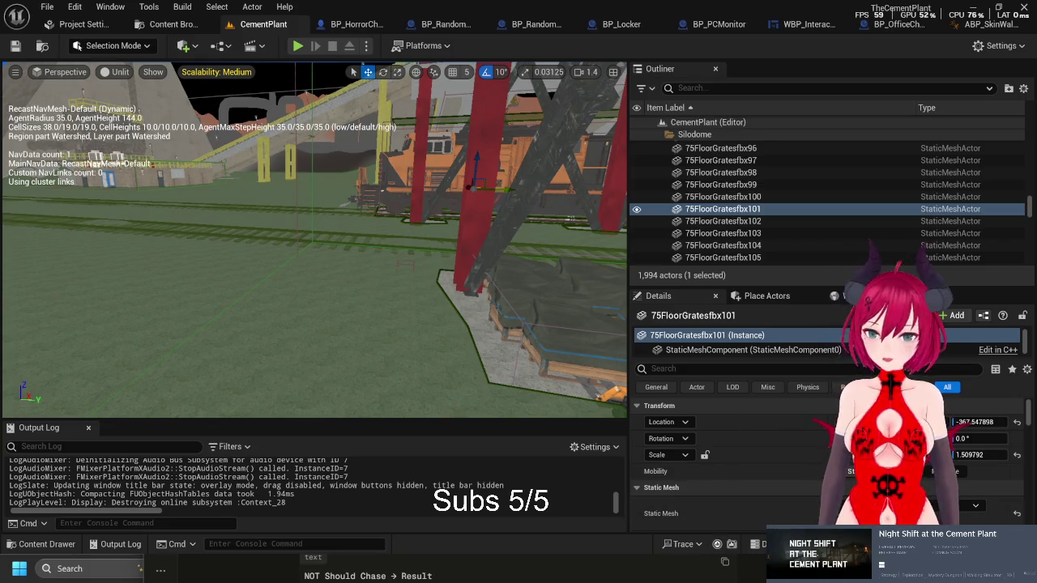
Bring Perplexity forward and scroll down to the suggested Run to Idle fix steps
{"action": "key", "text": "super"}
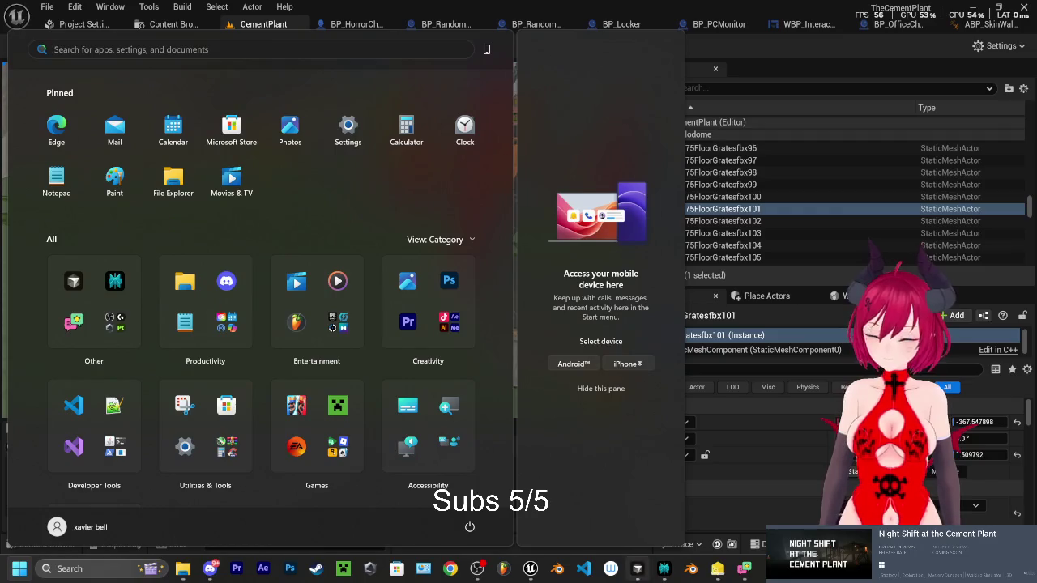
{"action": "left_click", "coordinate": [655, 567]}
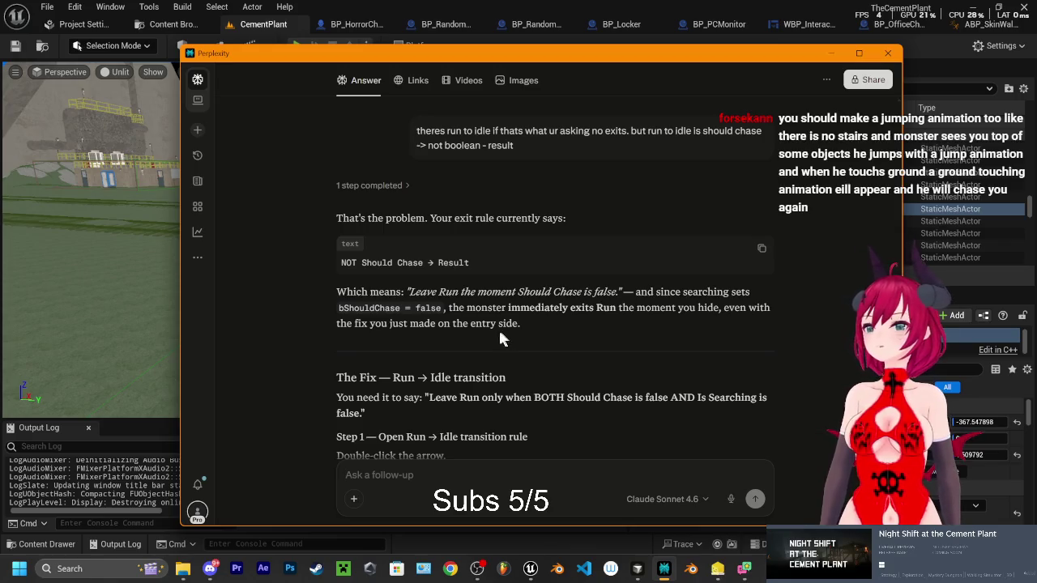
{"action": "scroll", "coordinate": [499, 327], "scroll_direction": "down", "scroll_amount": 3}
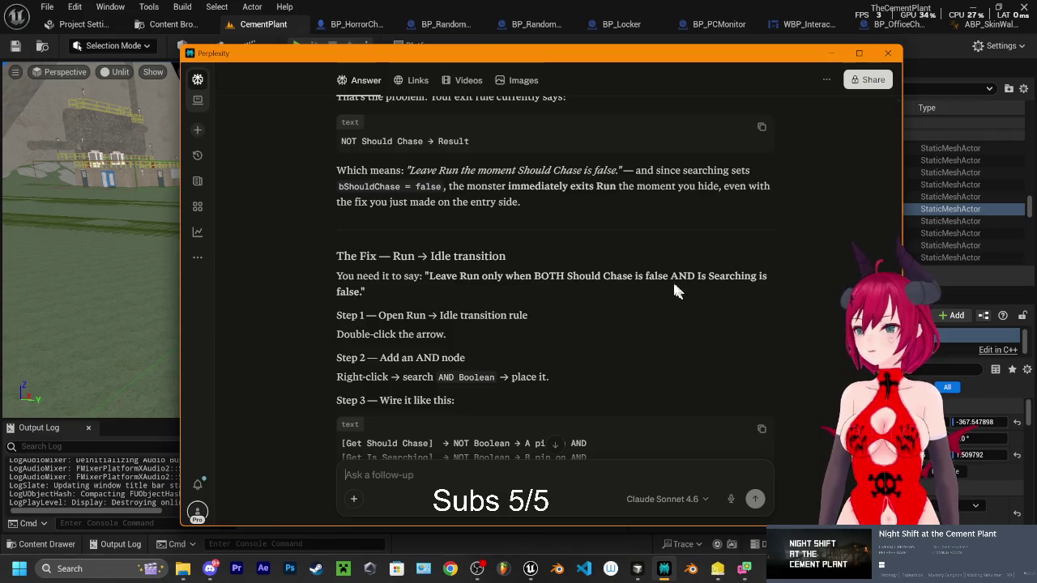
{"action": "scroll", "coordinate": [454, 292], "scroll_direction": "down", "scroll_amount": 1}
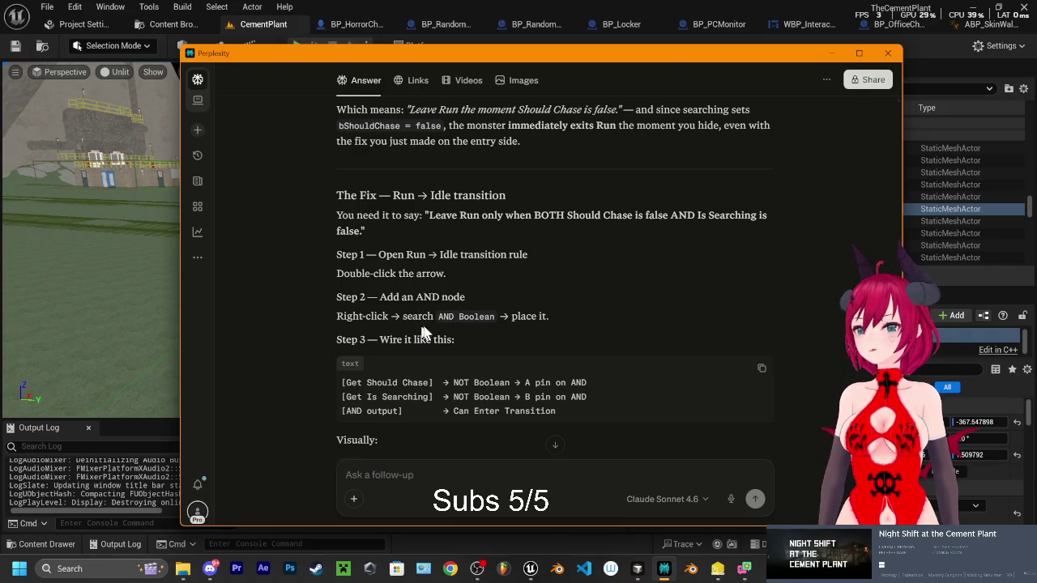
{"action": "scroll", "coordinate": [452, 324], "scroll_direction": "down", "scroll_amount": 2}
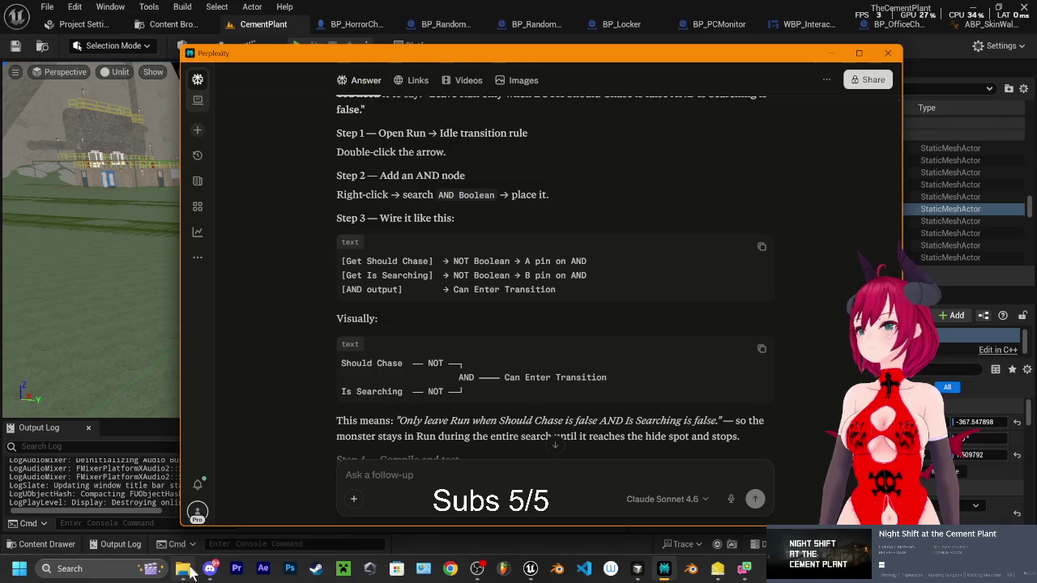
Switch Unreal to ABP_SkinWalker and quote the word AND into a Perplexity follow-up
{"action": "mouse_move", "coordinate": [187, 571]}
{"action": "key", "text": "ctrl+Tab"}
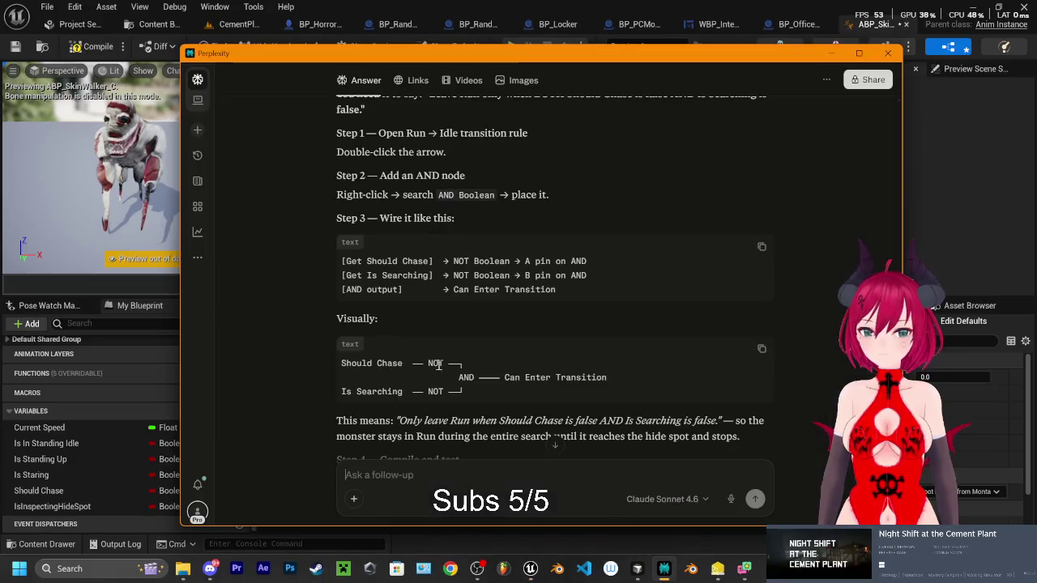
{"action": "double_click", "coordinate": [469, 378]}
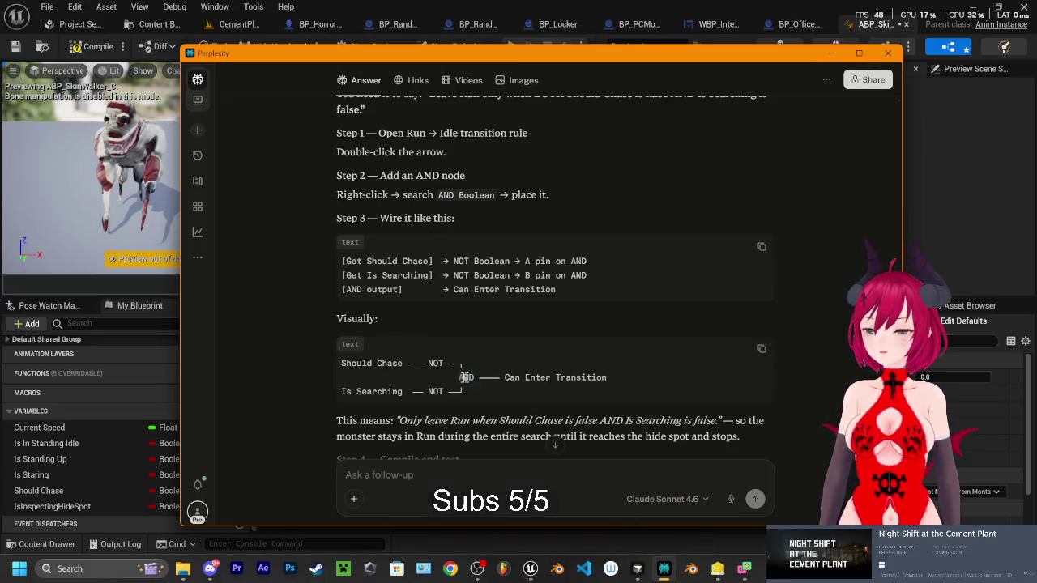
{"action": "left_click", "coordinate": [466, 359]}
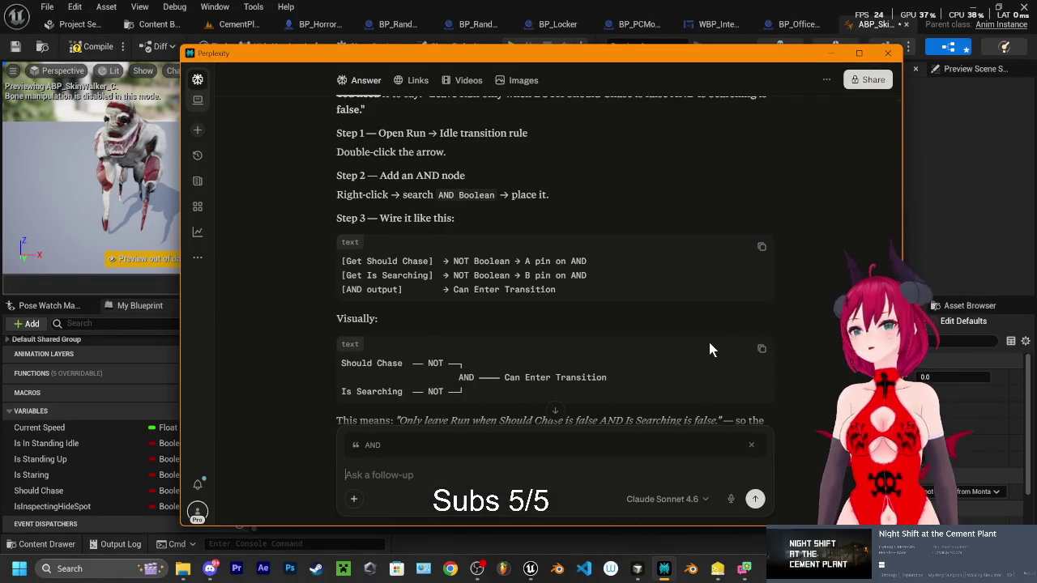
Try selecting AND in the answer's diagram, then hide Perplexity to show the Run to Idle graph
{"action": "left_click_drag", "start_coordinate": [458, 378], "coordinate": [475, 379]}
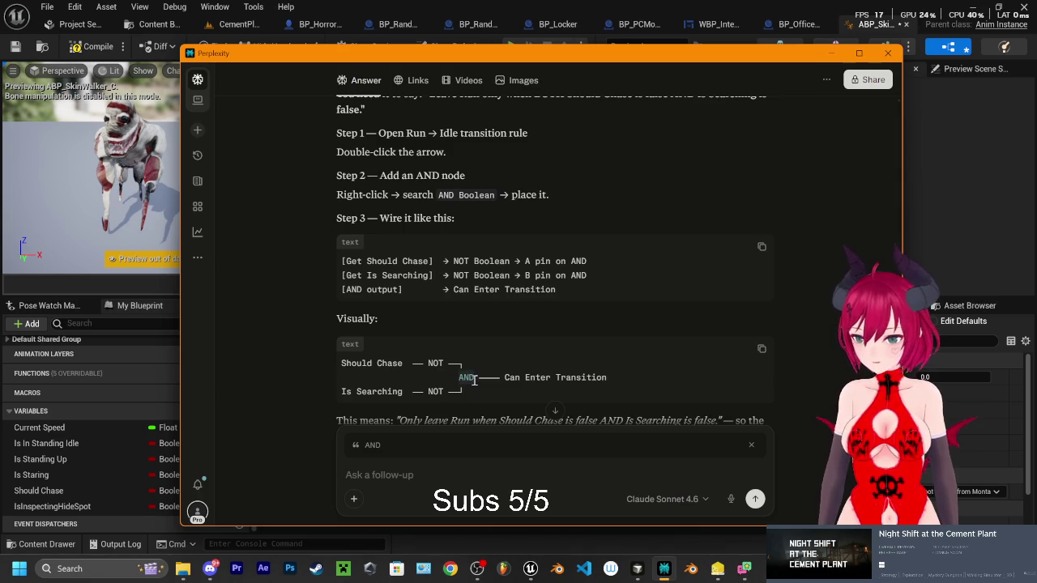
{"action": "scroll", "coordinate": [493, 382], "scroll_direction": "down", "scroll_amount": 1}
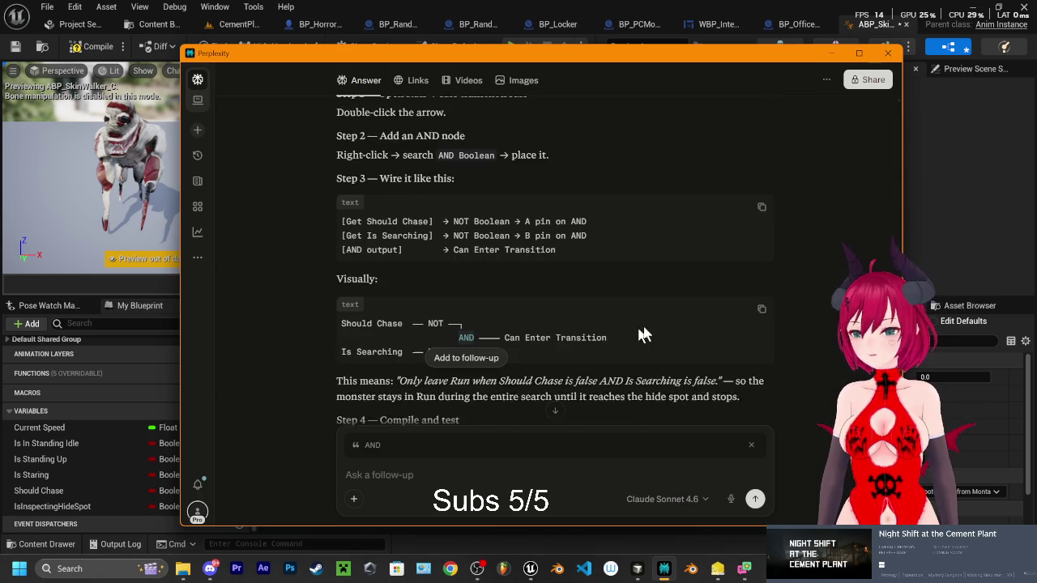
{"action": "left_click", "coordinate": [441, 325]}
{"action": "double_click", "coordinate": [458, 317]}
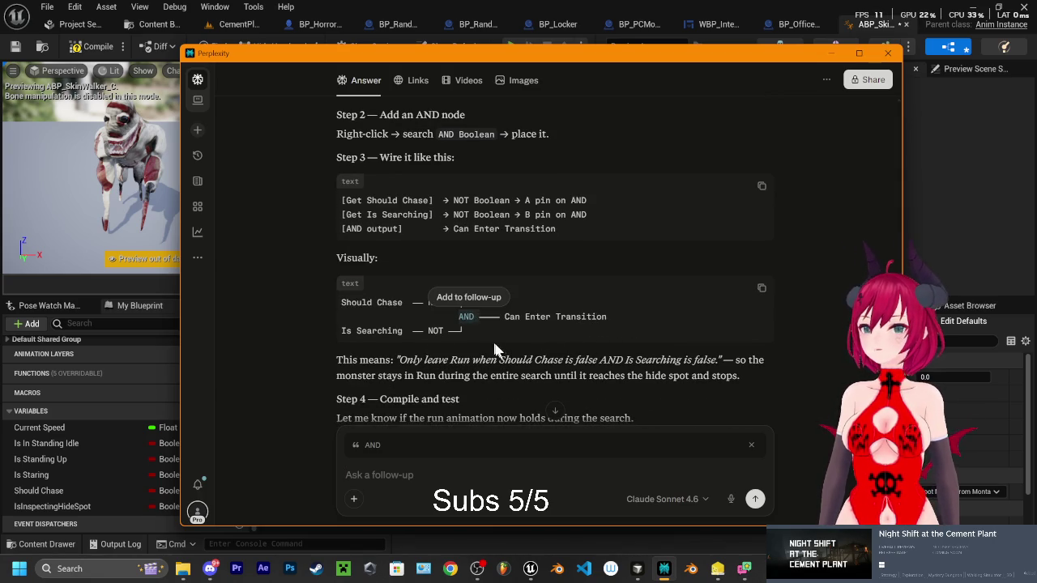
{"action": "scroll", "coordinate": [488, 335], "scroll_direction": "down", "scroll_amount": 2}
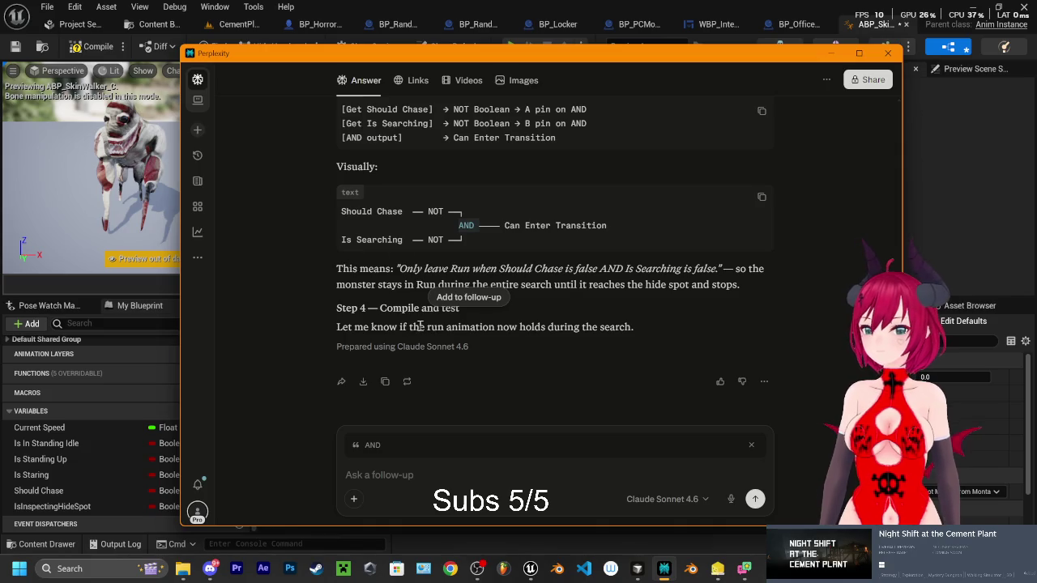
{"action": "left_click", "coordinate": [454, 330]}
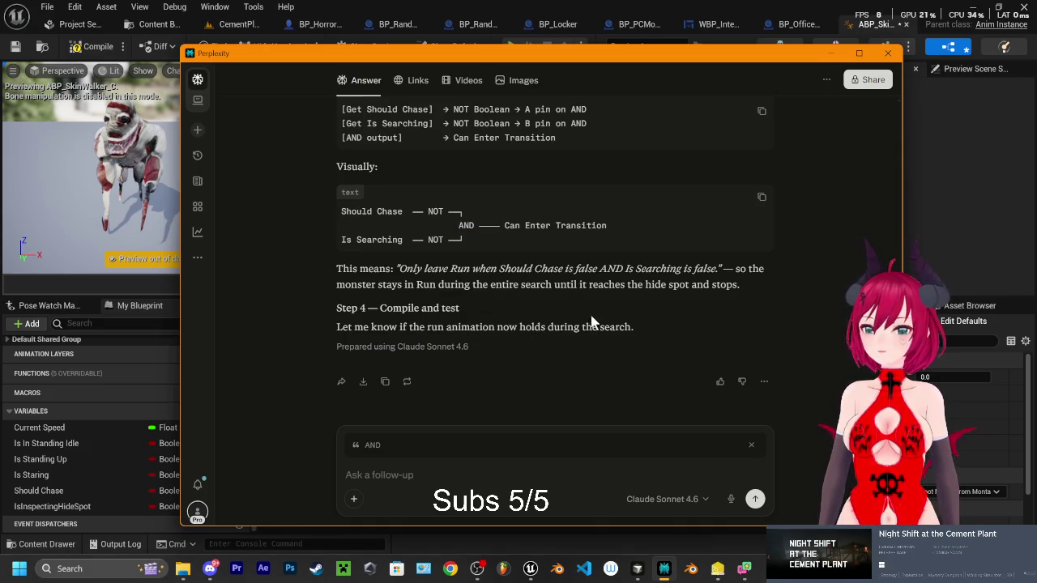
{"action": "left_click", "coordinate": [927, 491]}
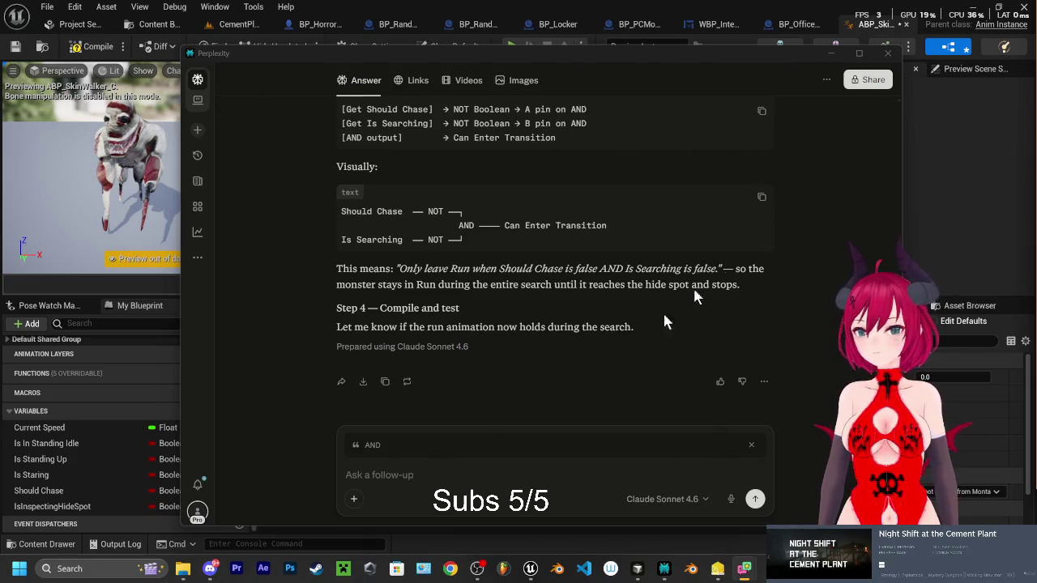
{"action": "left_click", "coordinate": [828, 53]}
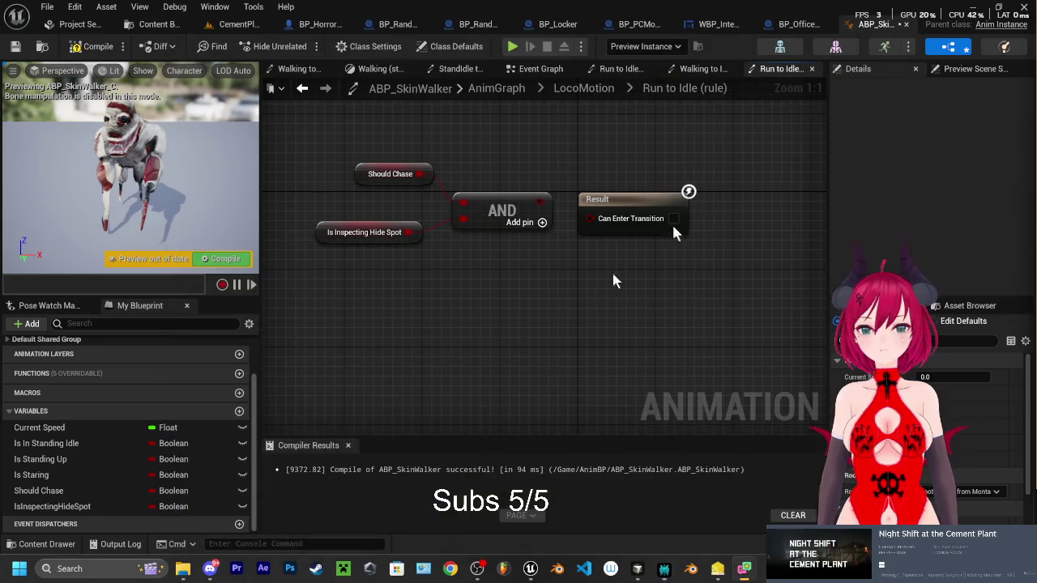
Wire the AND output into Run to Idle's Can Enter Transition, recompile, and launch a play-test
{"action": "left_click", "coordinate": [231, 259]}
{"action": "mouse_move", "coordinate": [591, 218]}
{"action": "left_mouse_down"}
{"action": "mouse_move", "coordinate": [599, 224]}
{"action": "mouse_move", "coordinate": [585, 223]}
{"action": "left_mouse_up"}
{"action": "key", "text": "Escape"}
{"action": "left_click", "coordinate": [224, 257]}
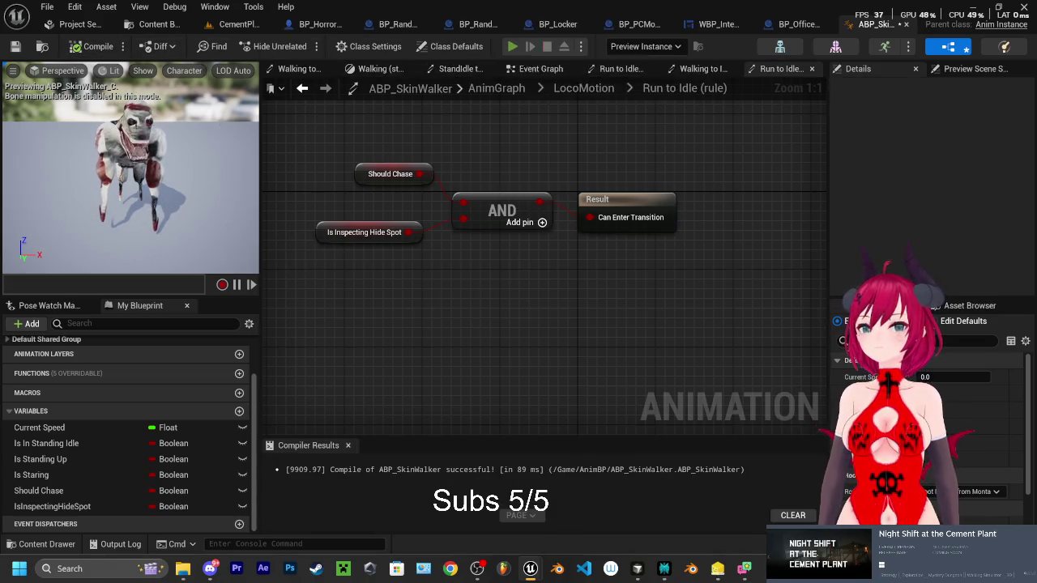
{"action": "left_click", "coordinate": [513, 46]}
Walk through the plant and up the yellow-railed stairs, hide in a locker, then quit the preview
{"action": "key", "text": "w"}
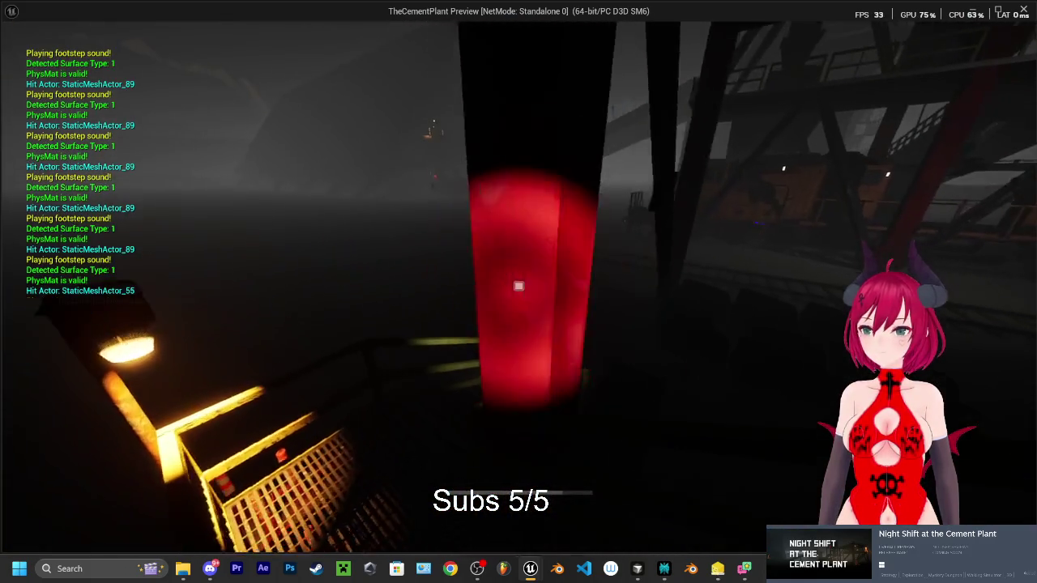
{"action": "key", "text": "w"}
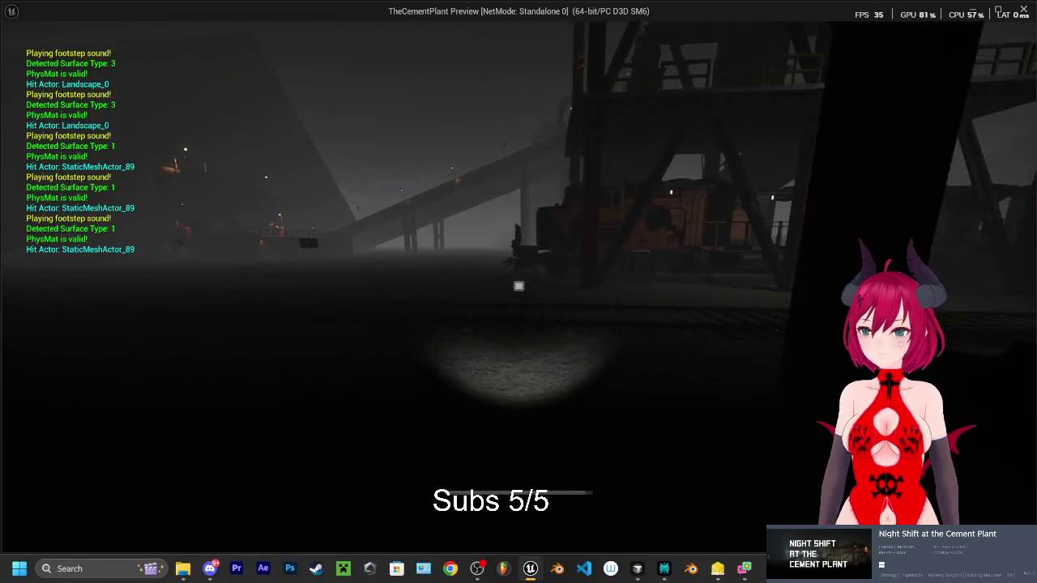
{"action": "key", "text": "w"}
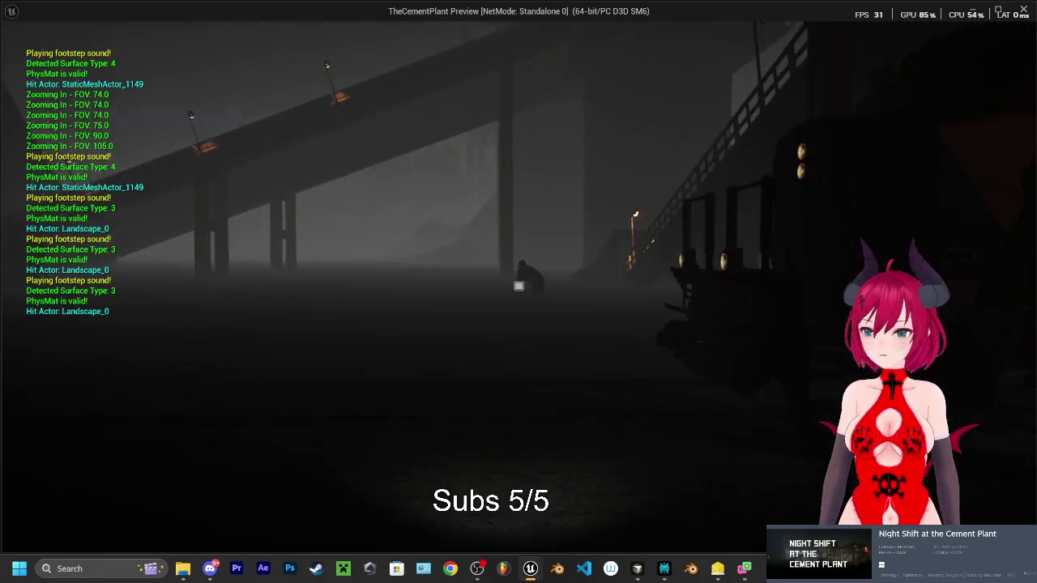
{"action": "key", "text": "w"}
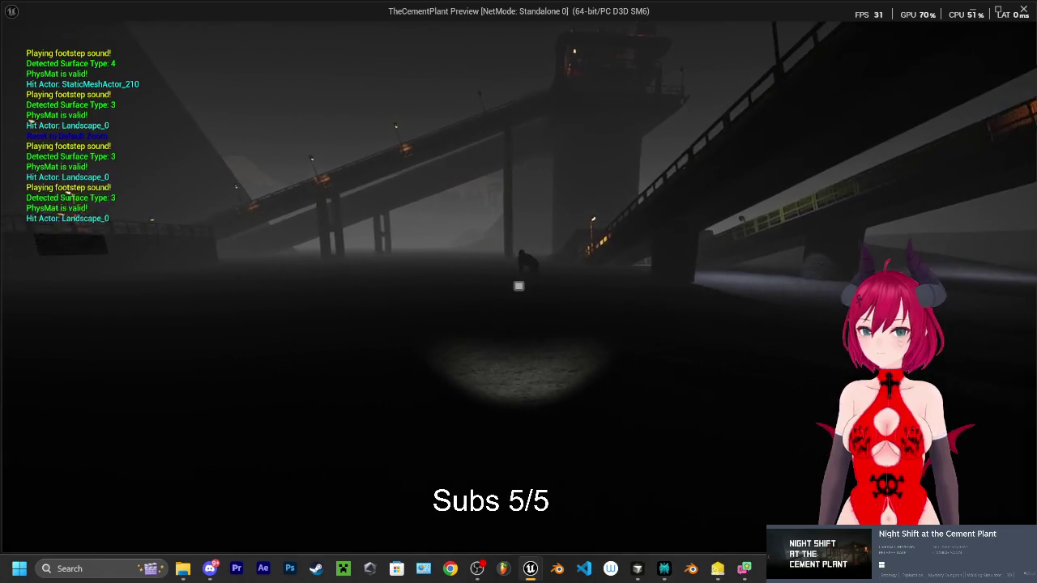
{"action": "key", "text": "w"}
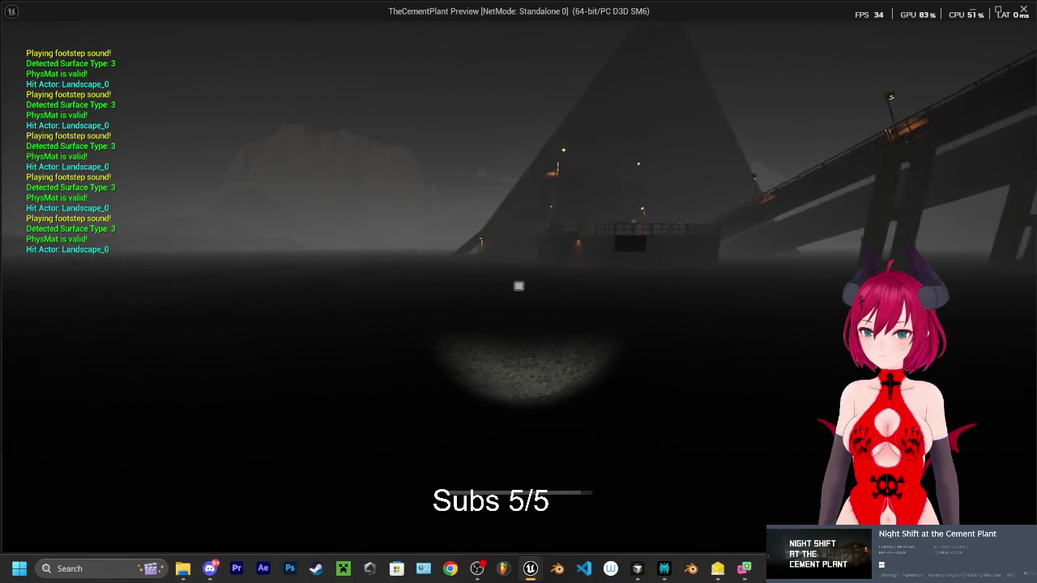
{"action": "key", "text": "w"}
{"action": "key", "text": "w"}
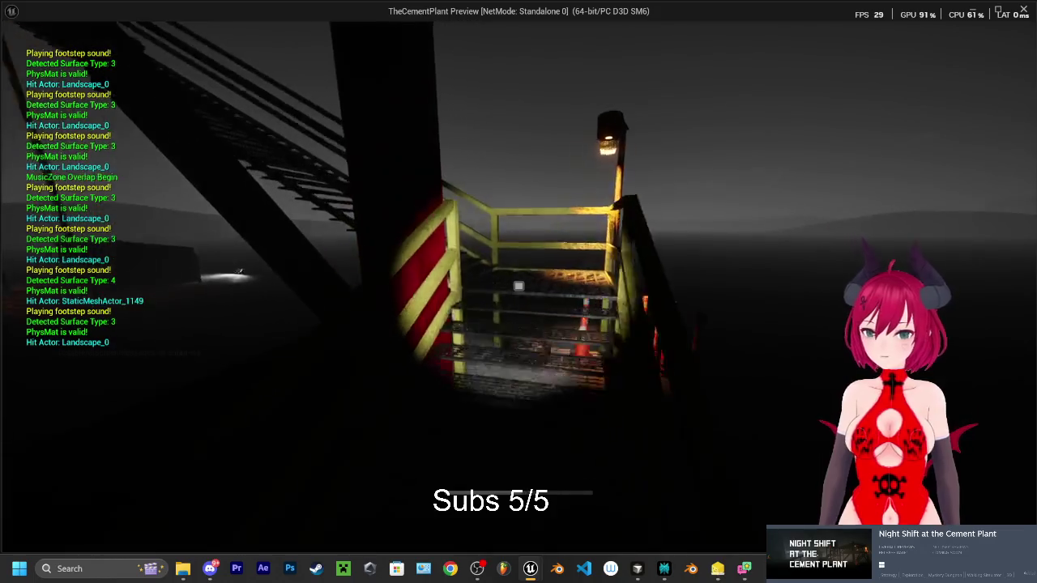
{"action": "key", "text": "w"}
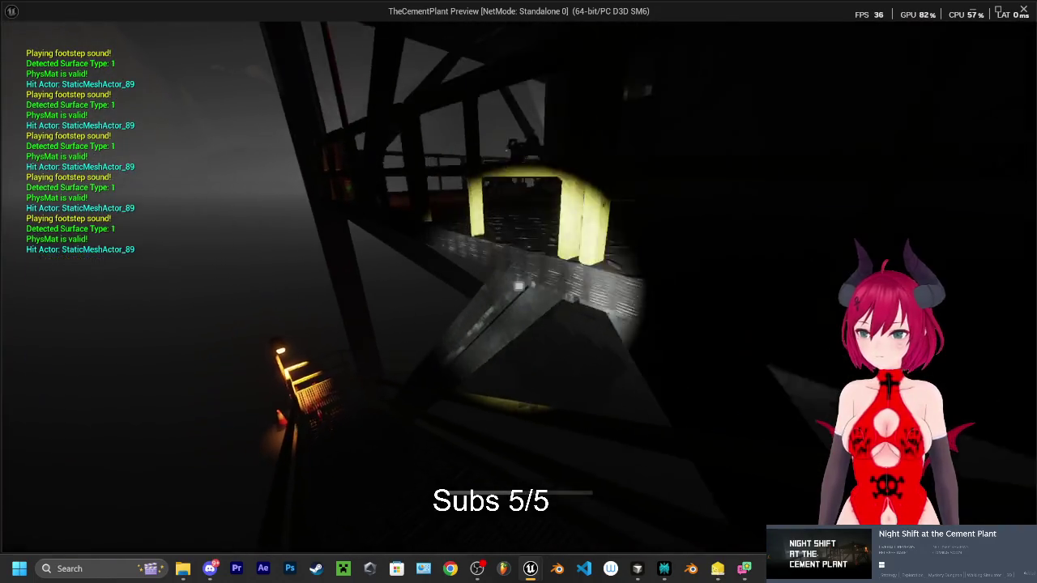
{"action": "key", "text": "w"}
{"action": "key", "text": "w"}
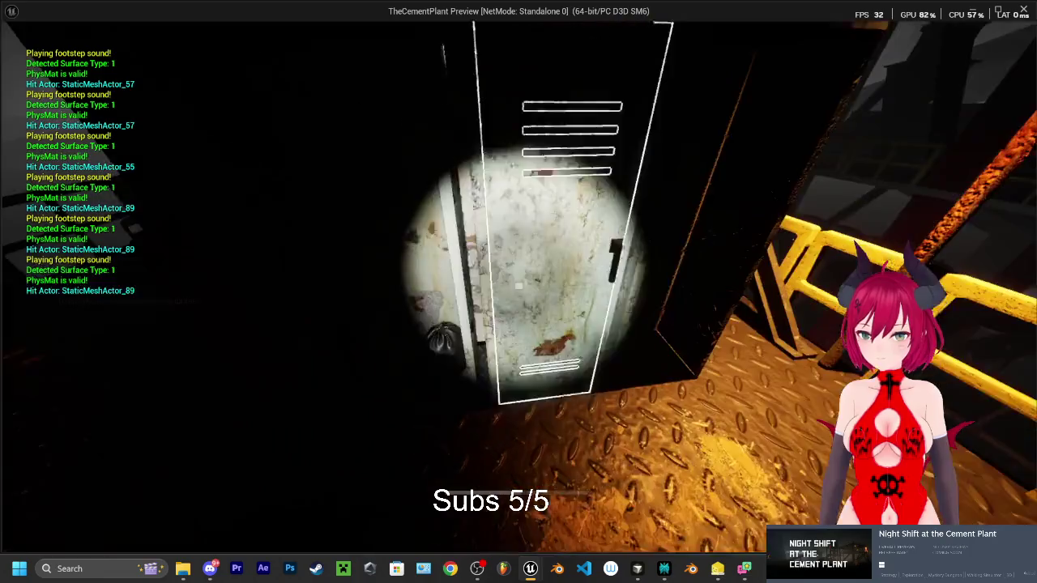
{"action": "key", "text": "e"}
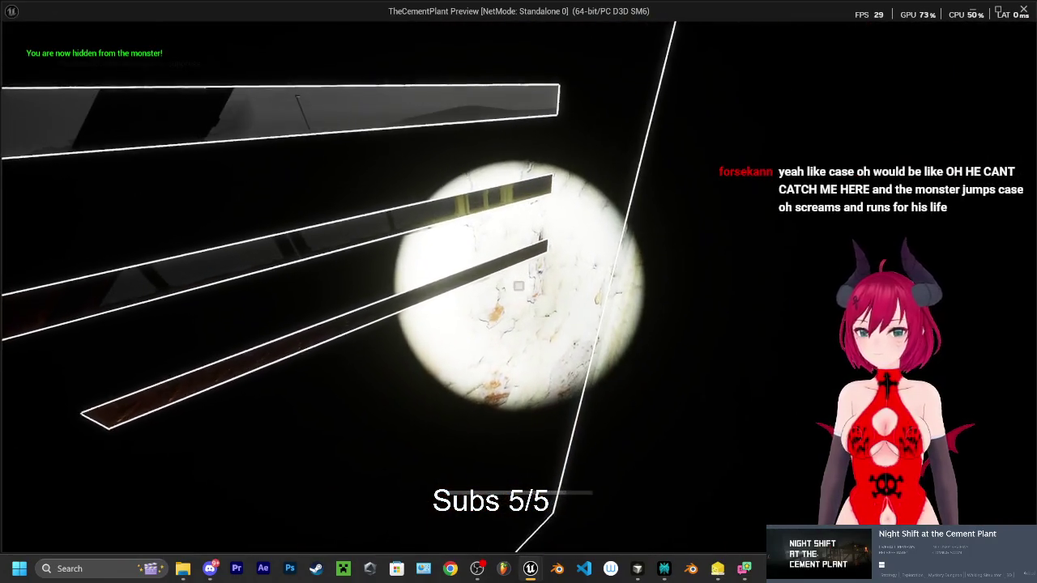
{"action": "key", "text": "Escape"}
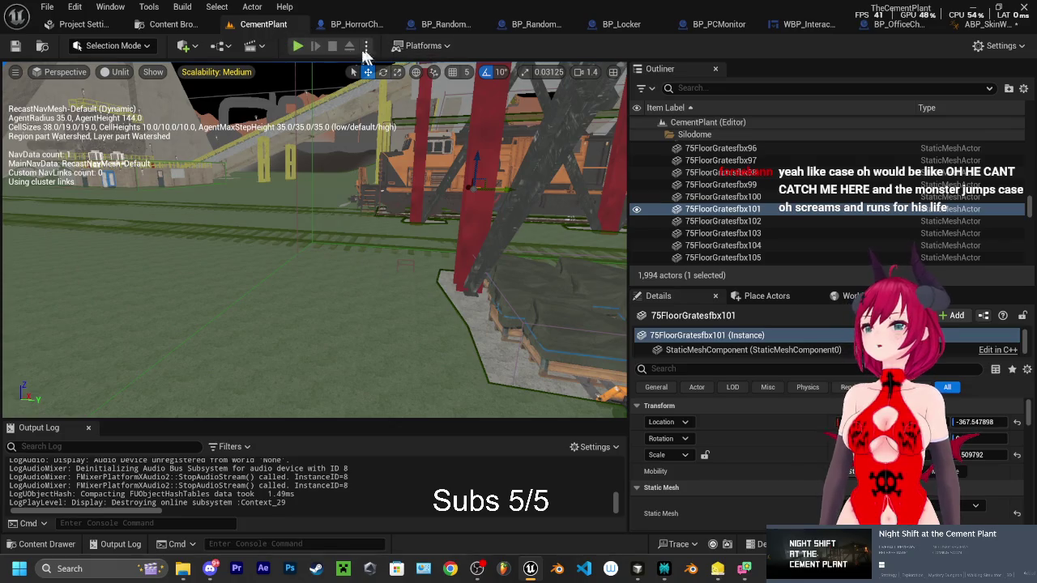
Run a quick in-editor play-test, stop it, and widen the level viewport
{"action": "left_click", "coordinate": [298, 47]}
{"action": "key", "text": "w"}
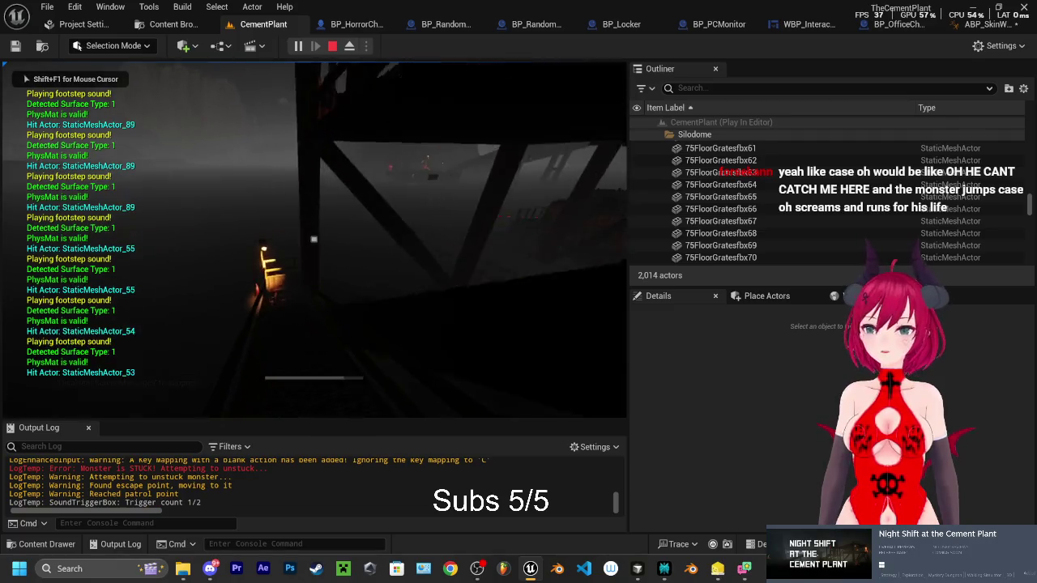
{"action": "key", "text": "Escape"}
{"action": "left_click_drag", "start_coordinate": [630, 287], "coordinate": [716, 288]}
Play again, walking with the flashlight on up the lit stairs to the lockers, then eject
{"action": "left_click", "coordinate": [299, 46]}
{"action": "key", "text": "w"}
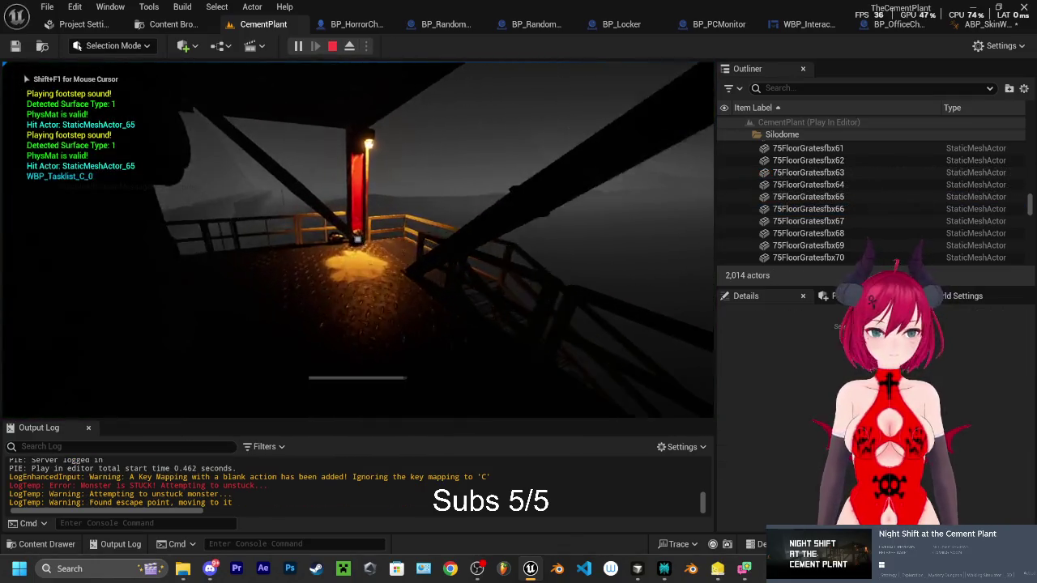
{"action": "key", "text": "w"}
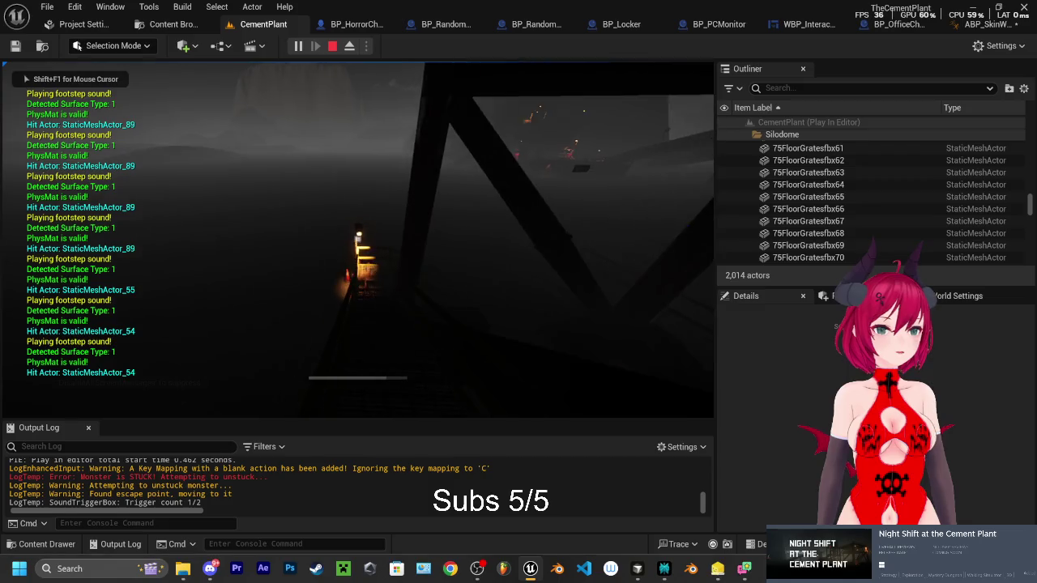
{"action": "key", "text": "w"}
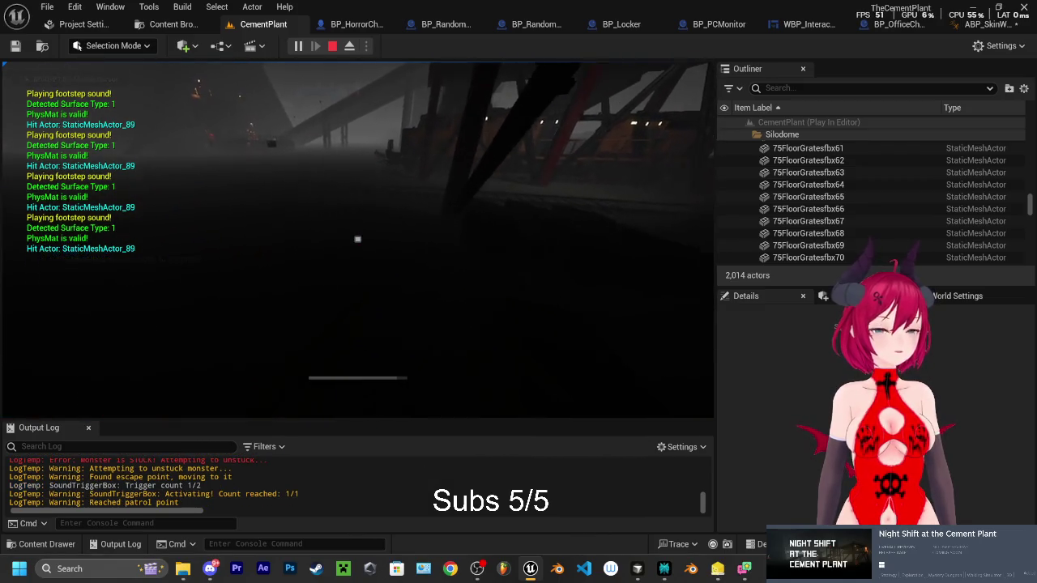
{"action": "key", "text": "f"}
{"action": "key", "text": "w"}
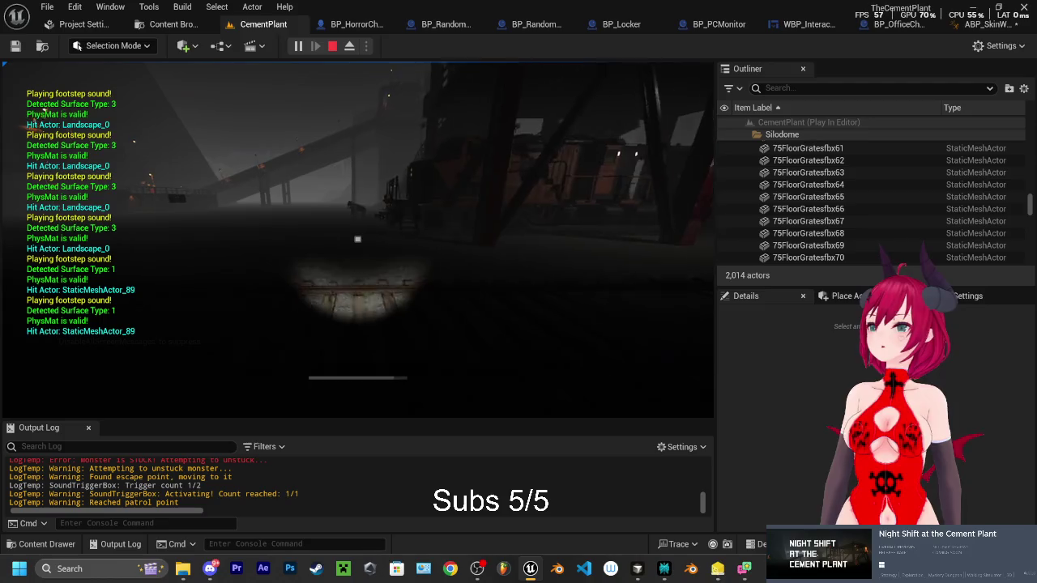
{"action": "key", "text": "w"}
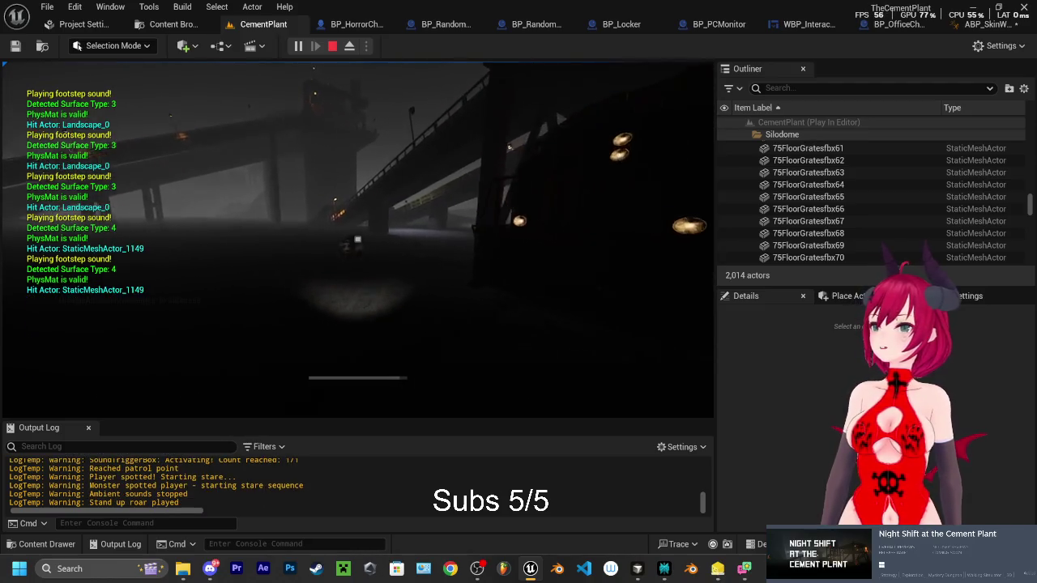
{"action": "key", "text": "w"}
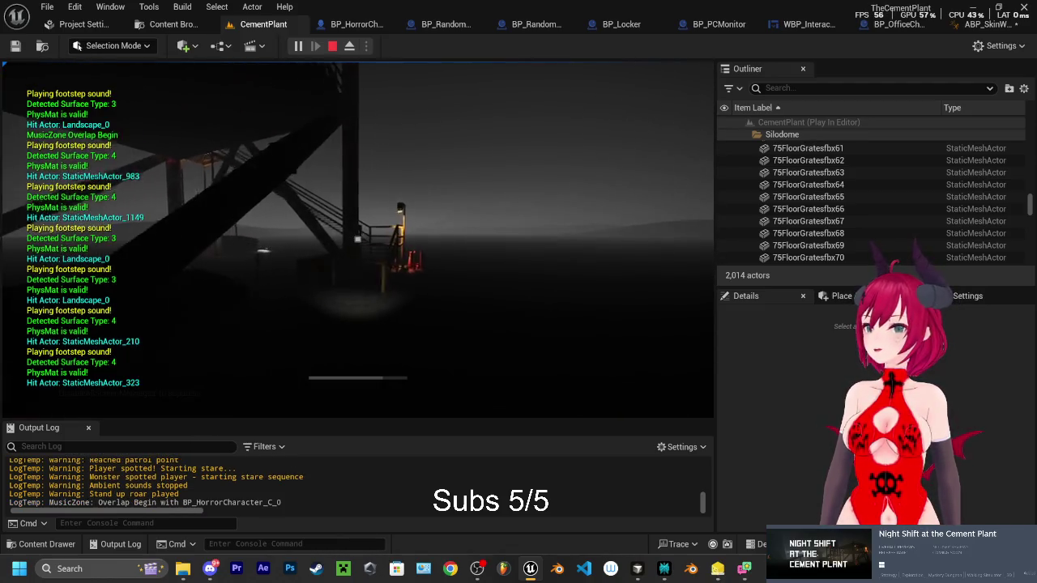
{"action": "key", "text": "w"}
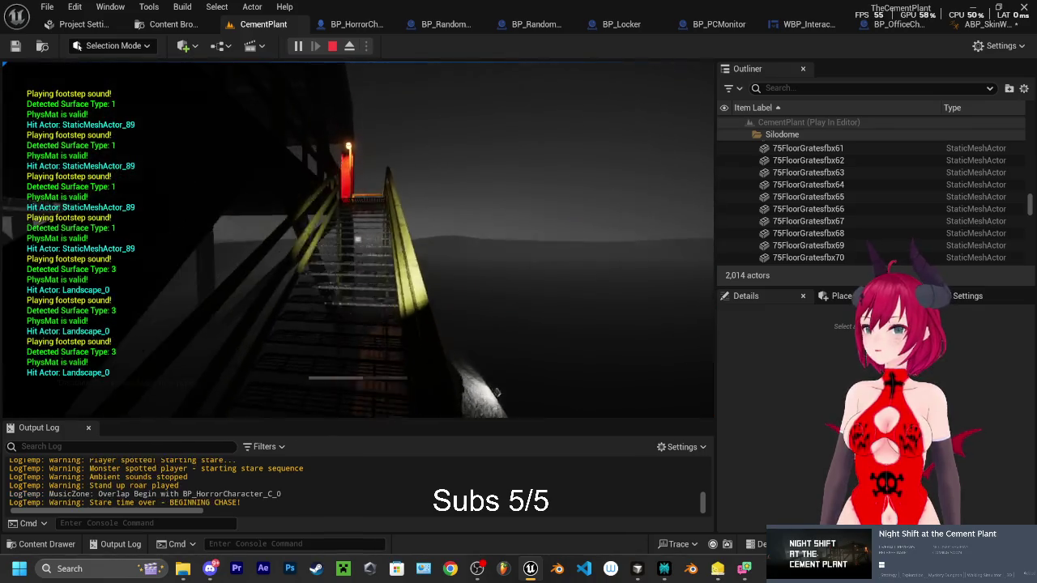
{"action": "key", "text": "w"}
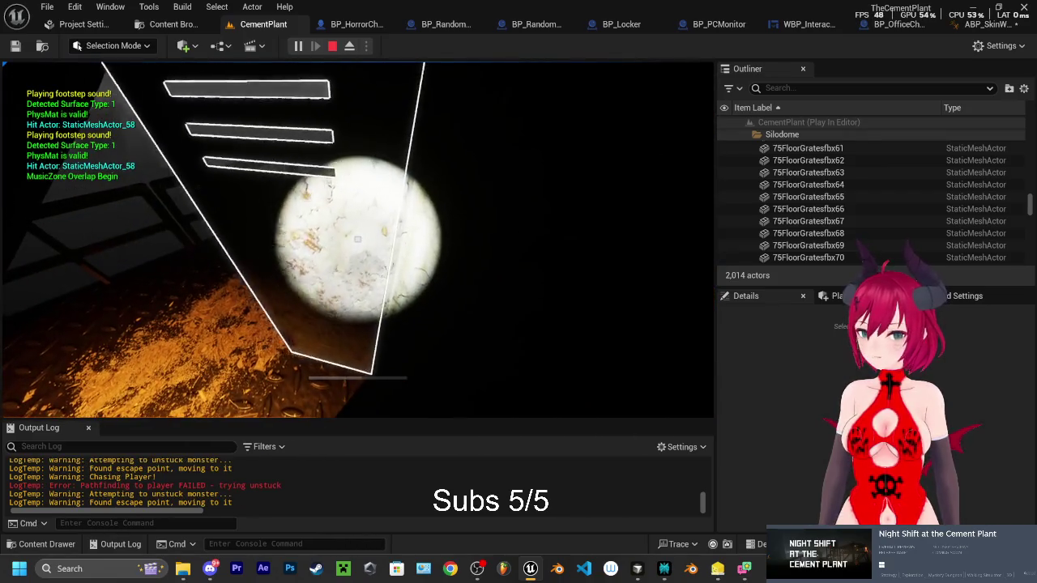
{"action": "key", "text": "F8"}
Fly the free camera around the platform to watch the monster search the lockers, then stop play
{"action": "key", "text": "s"}
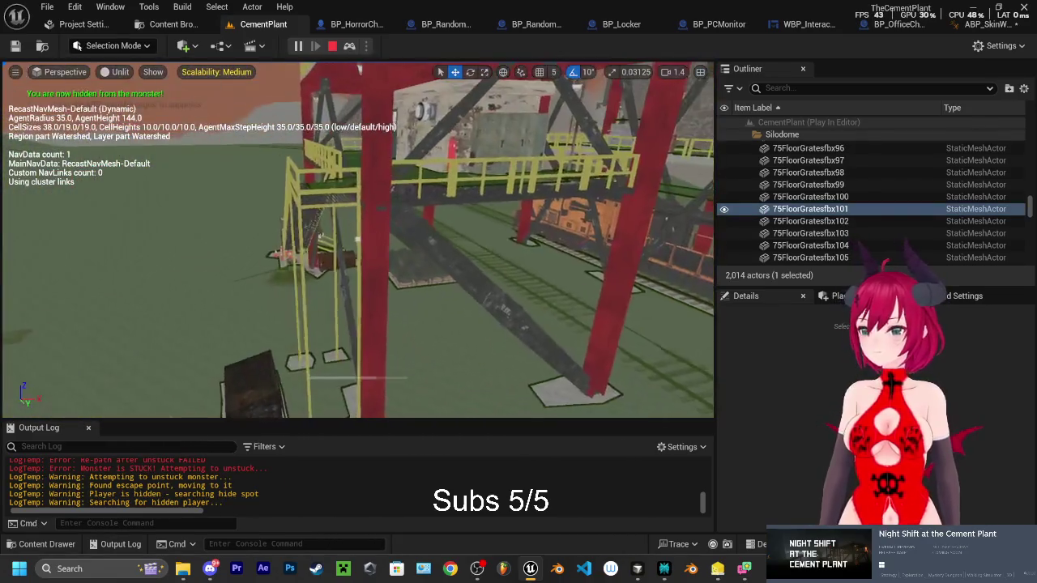
{"action": "key", "text": "w"}
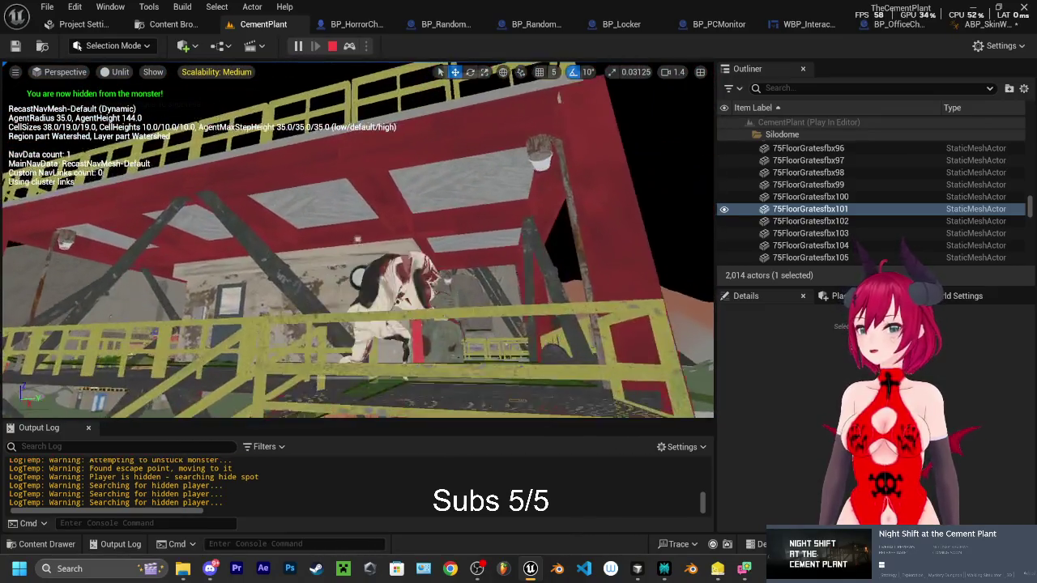
{"action": "key", "text": "w"}
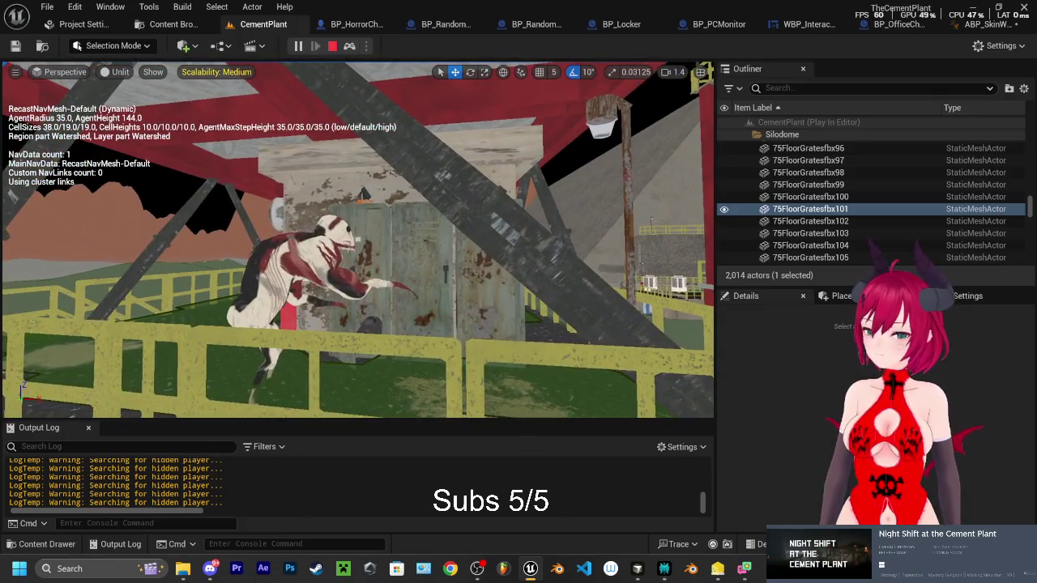
{"action": "key", "text": "w"}
{"action": "key", "text": "s"}
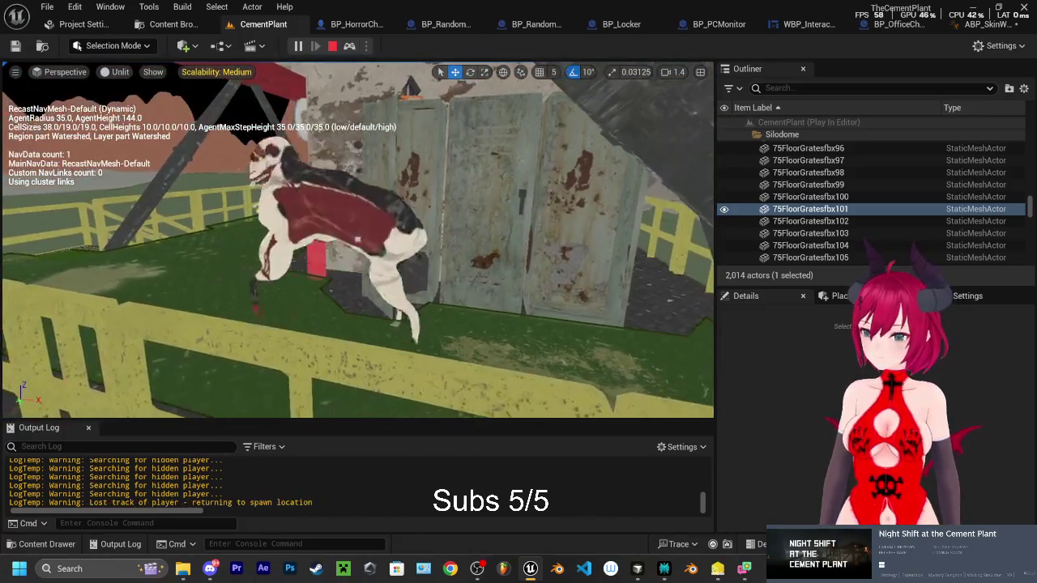
{"action": "key", "text": "s"}
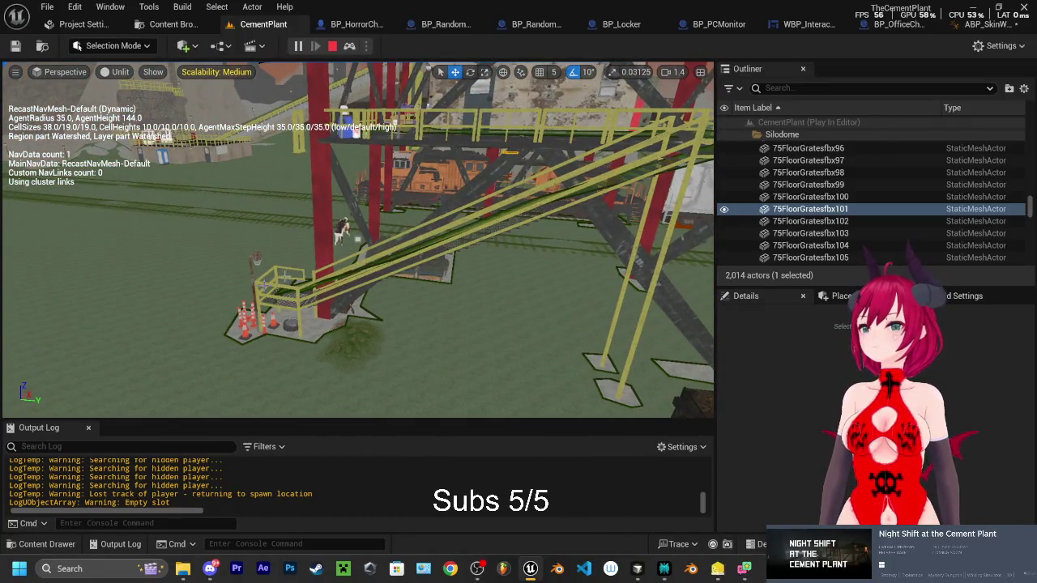
{"action": "key", "text": "Escape"}
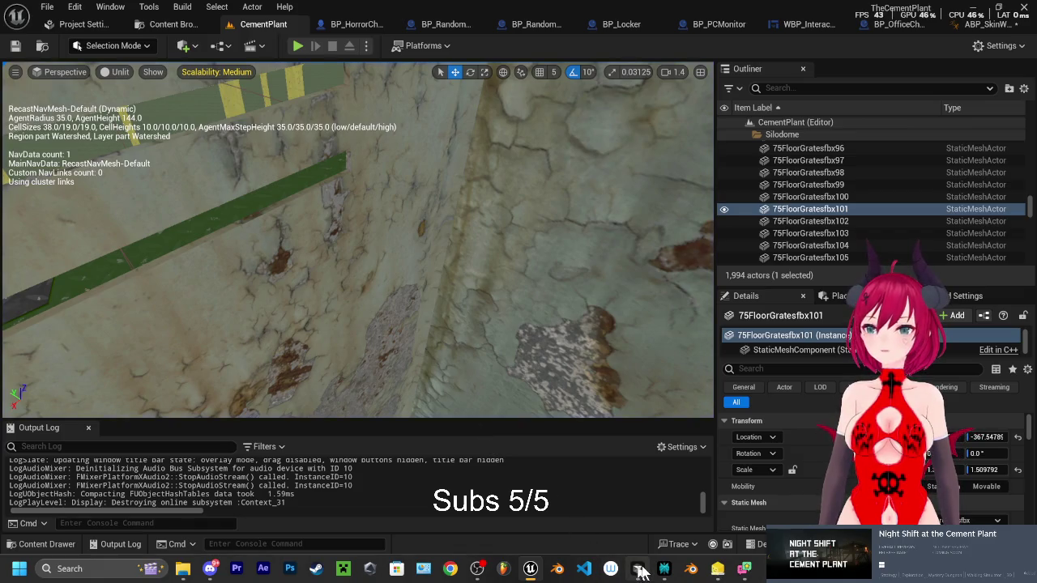
{"action": "mouse_move", "coordinate": [664, 572]}
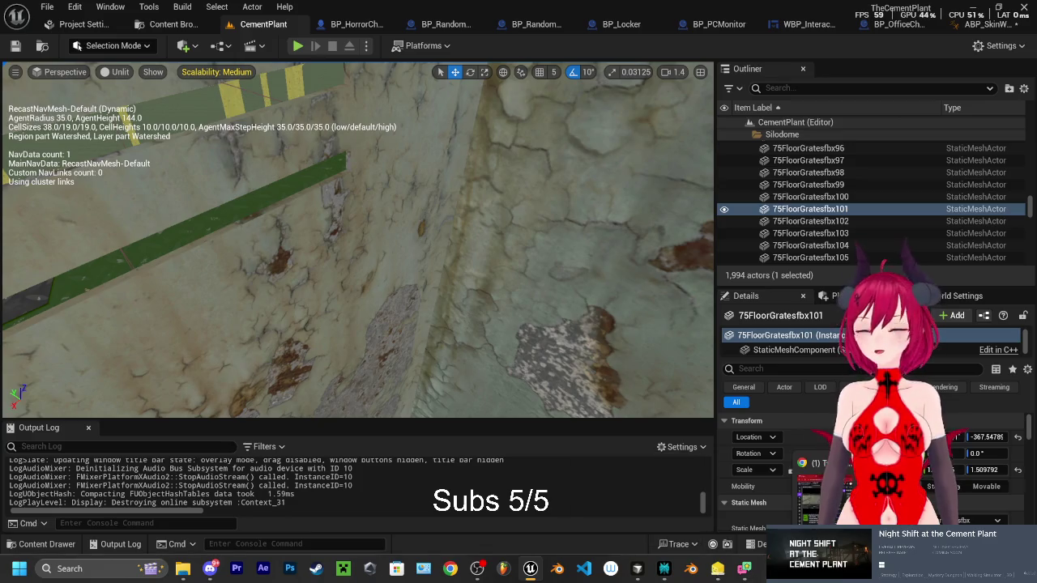
{"action": "key", "text": "f"}
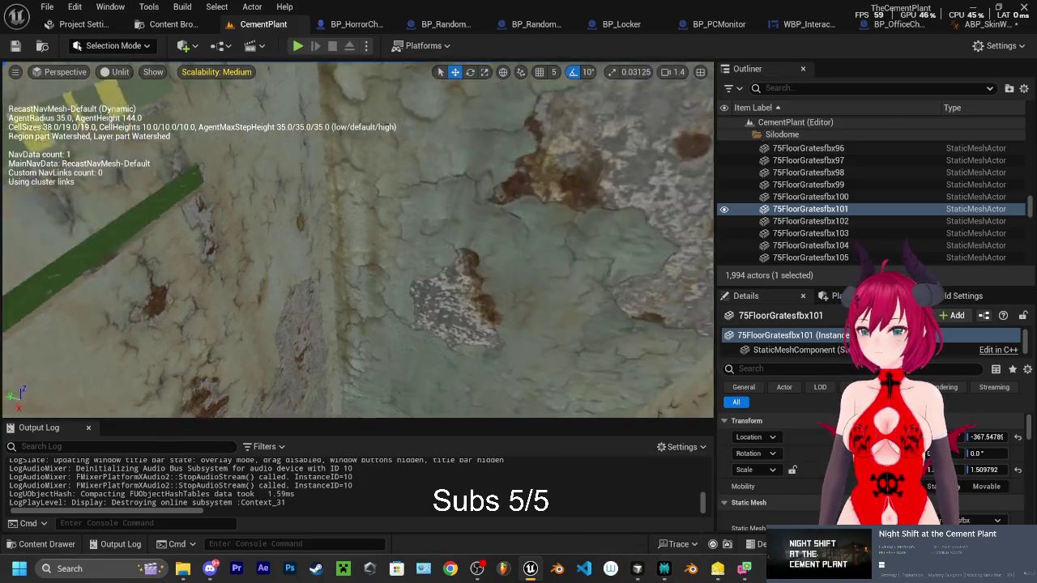
{"action": "left_click_drag", "start_coordinate": [658, 381], "coordinate": [564, 340]}
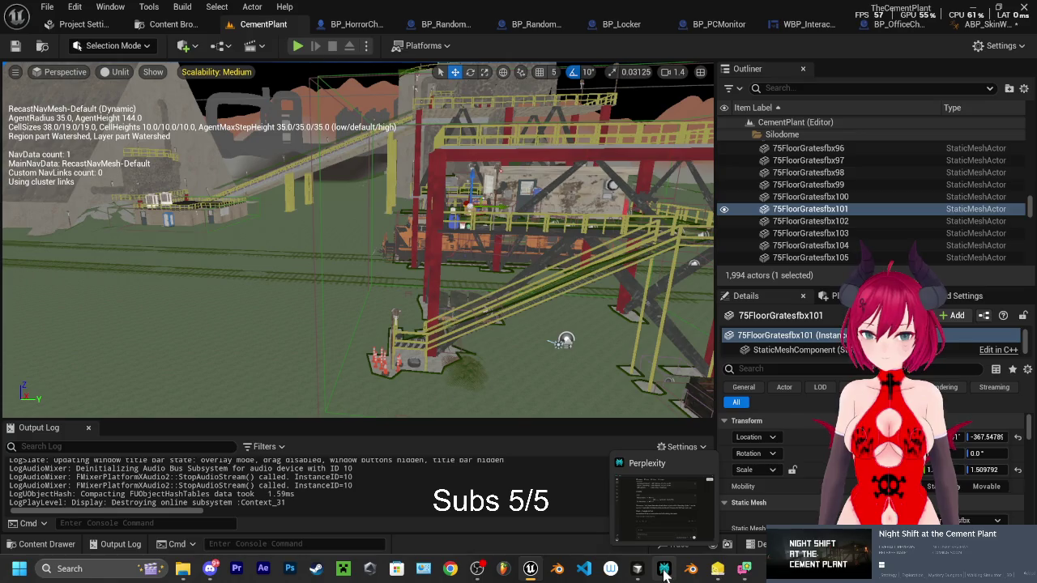
{"action": "left_click", "coordinate": [531, 568]}
{"action": "left_click", "coordinate": [531, 568]}
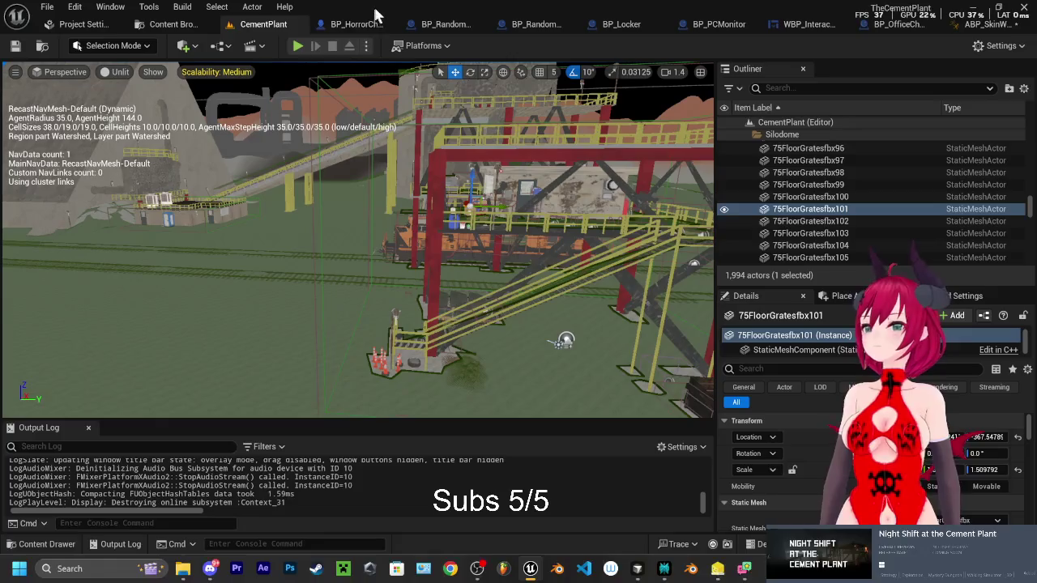
In ABP_SkinWalker's LocoMotion graph, open the StandIdle to Run transition rule
{"action": "left_click", "coordinate": [969, 27]}
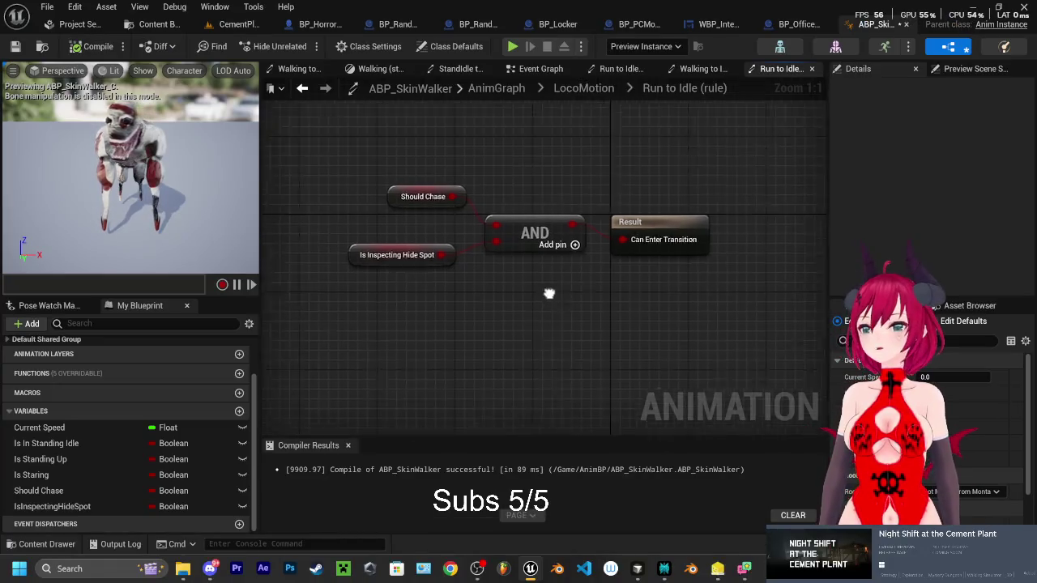
{"action": "scroll", "coordinate": [606, 331], "scroll_direction": "down", "scroll_amount": 1}
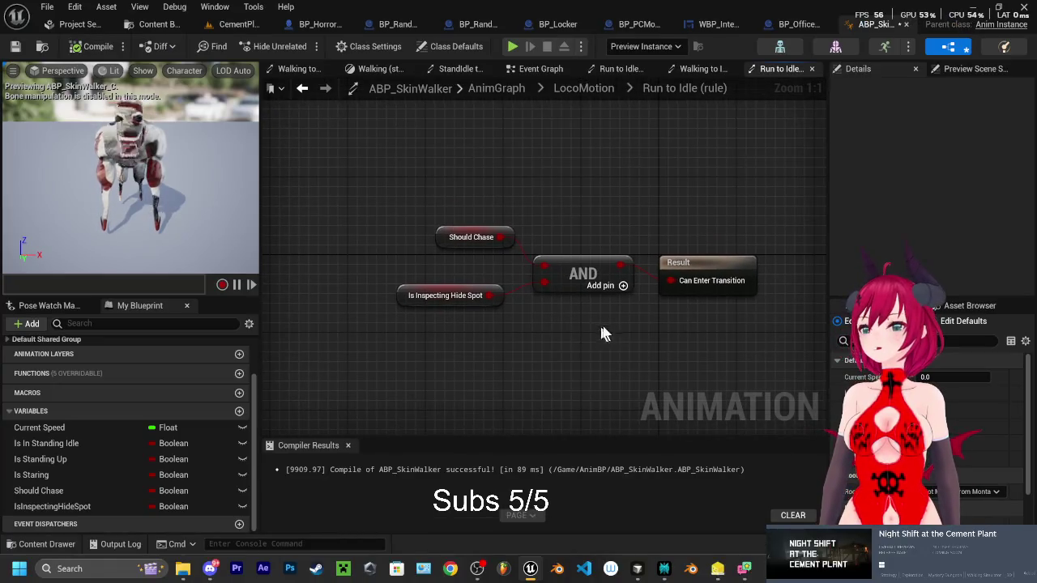
{"action": "left_click", "coordinate": [583, 88]}
{"action": "left_click_drag", "start_coordinate": [460, 342], "coordinate": [535, 349]}
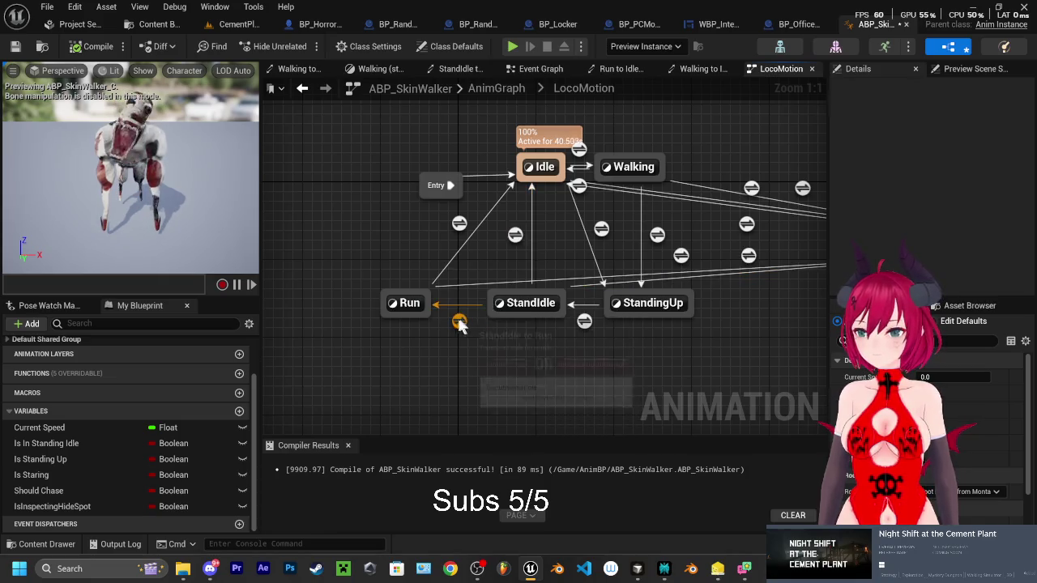
{"action": "left_click_drag", "start_coordinate": [462, 320], "coordinate": [440, 319]}
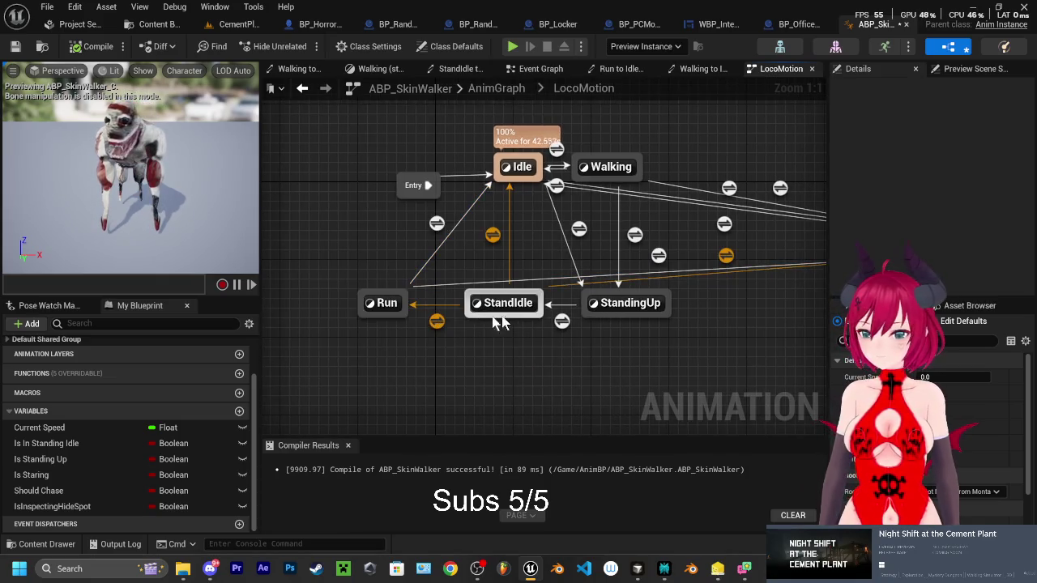
{"action": "double_click", "coordinate": [438, 321]}
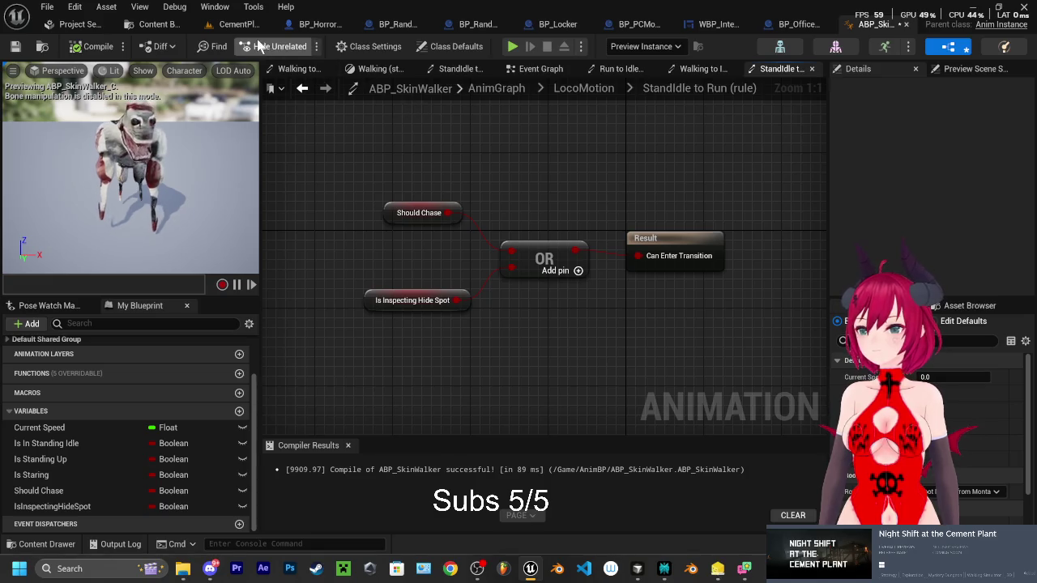
In the Run to Idle rule, wire Is Inspecting Hide Spot into the AND node's second input
{"action": "left_click", "coordinate": [585, 91]}
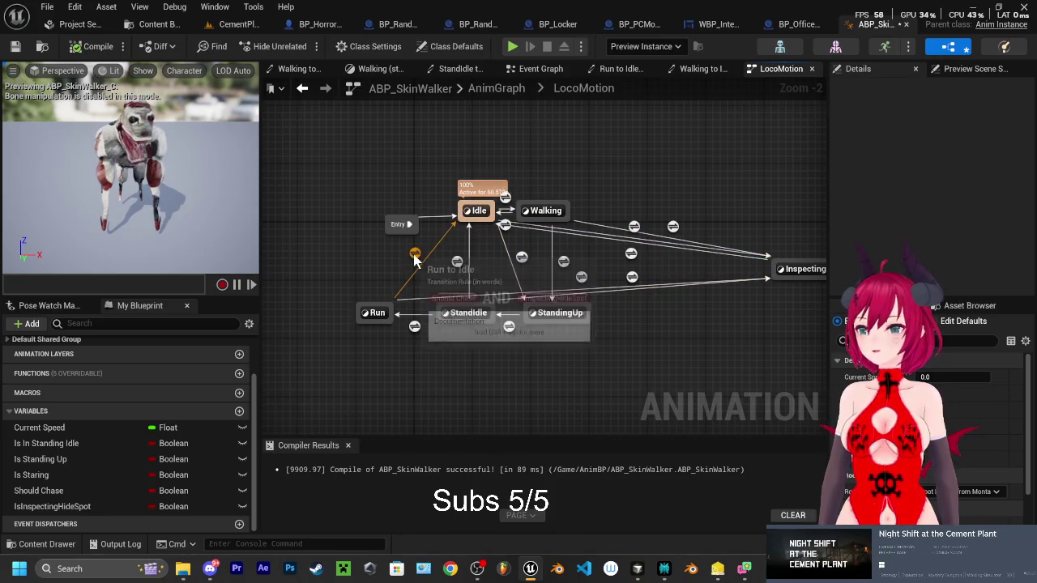
{"action": "double_click", "coordinate": [415, 253]}
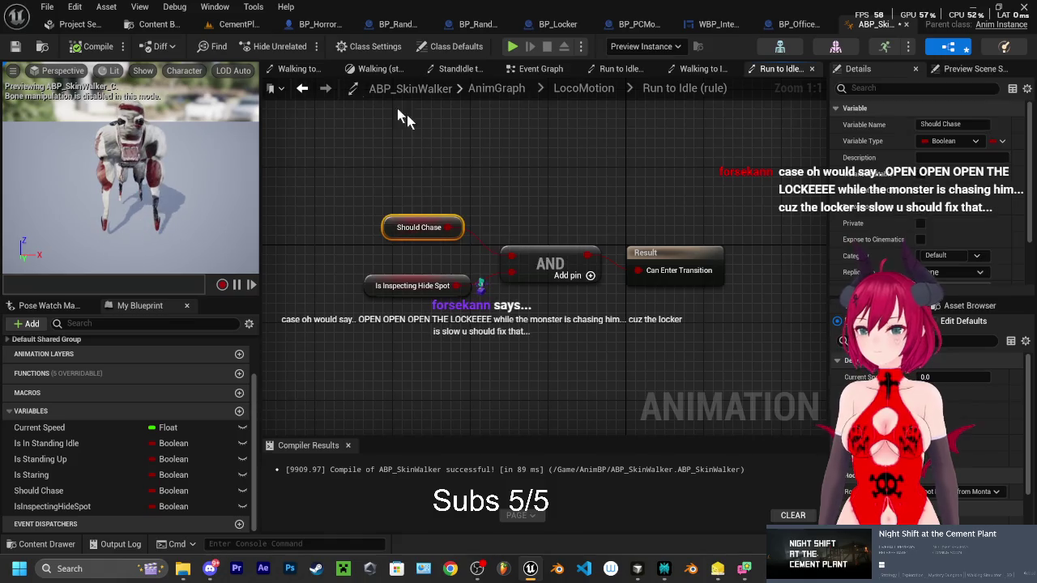
{"action": "left_click", "coordinate": [243, 26]}
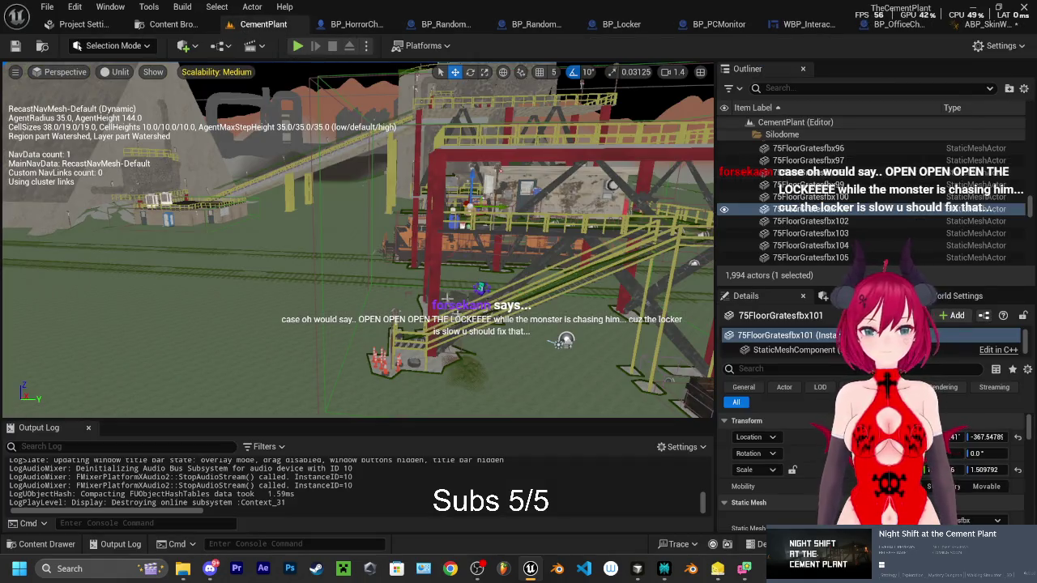
{"action": "left_click", "coordinate": [959, 25]}
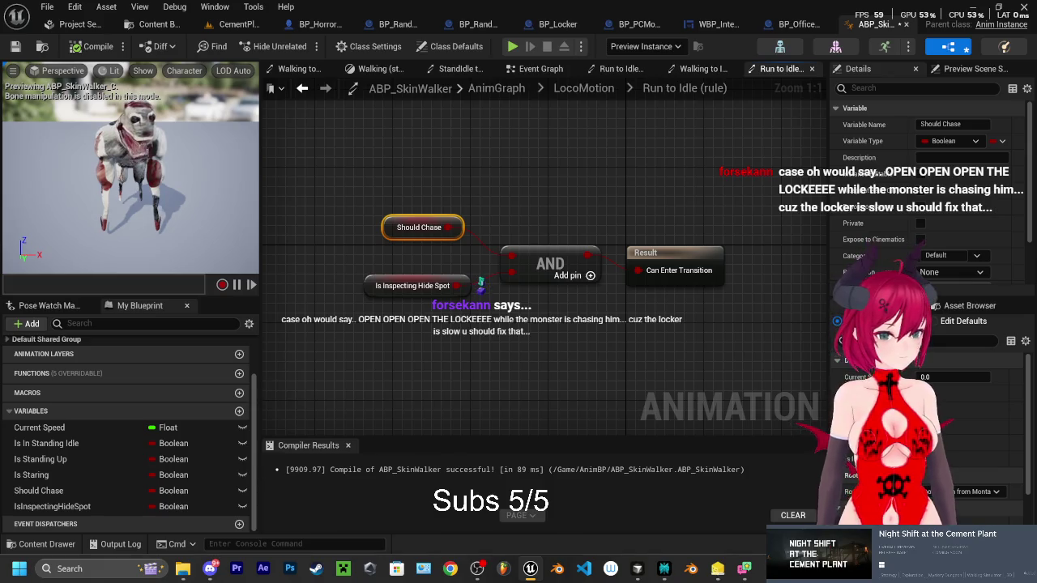
{"action": "left_click_drag", "start_coordinate": [481, 287], "coordinate": [511, 272]}
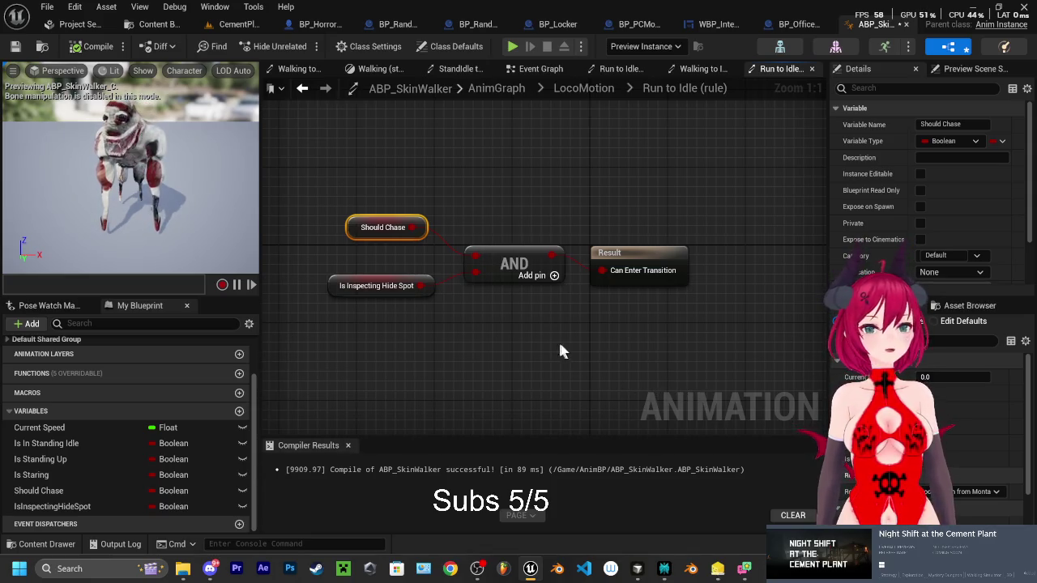
{"action": "left_click_drag", "start_coordinate": [559, 347], "coordinate": [621, 343]}
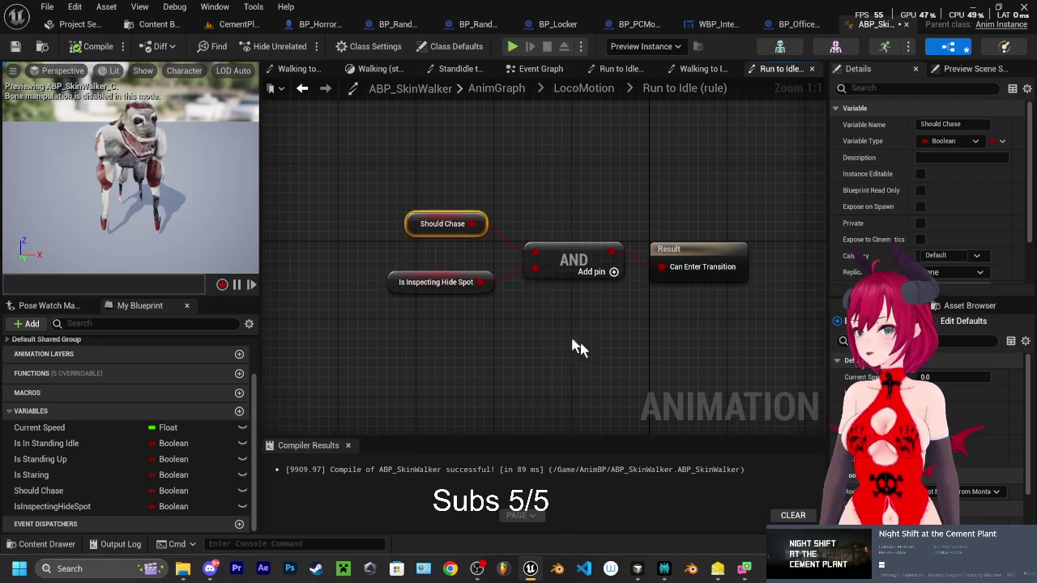
{"action": "left_click_drag", "start_coordinate": [664, 351], "coordinate": [615, 350]}
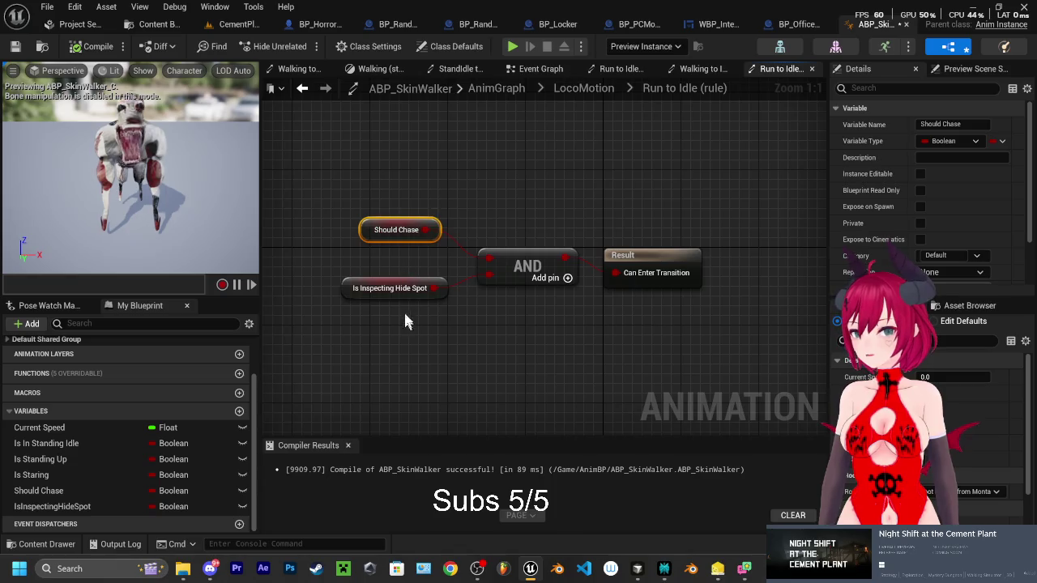
{"action": "mouse_move", "coordinate": [666, 281]}
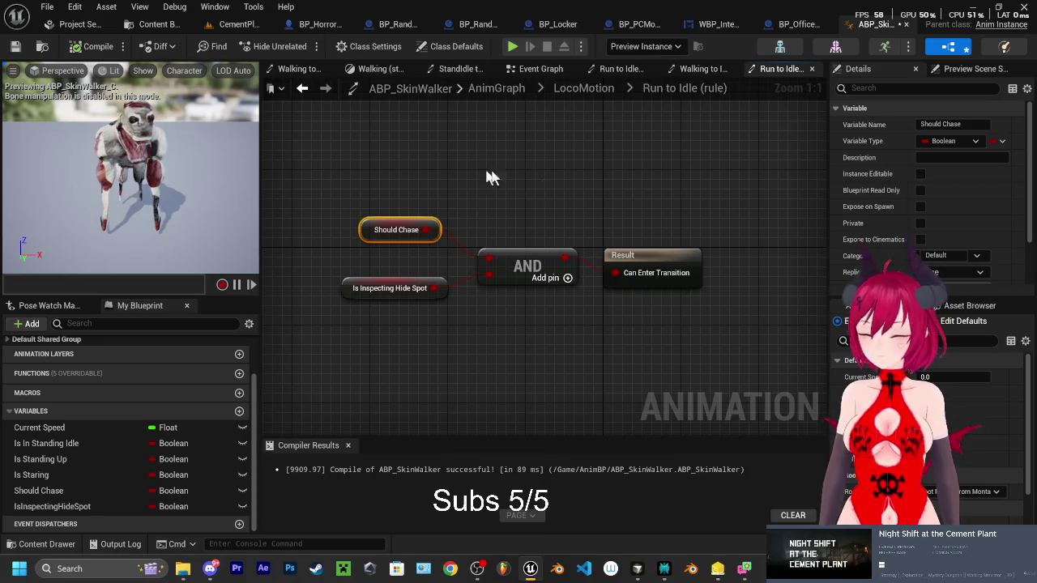
Reposition the Inspecting state in LocoMotion and open its Inspecting to Idle transition rule
{"action": "left_click", "coordinate": [583, 87]}
{"action": "scroll", "coordinate": [733, 283], "scroll_direction": "up", "scroll_amount": 2}
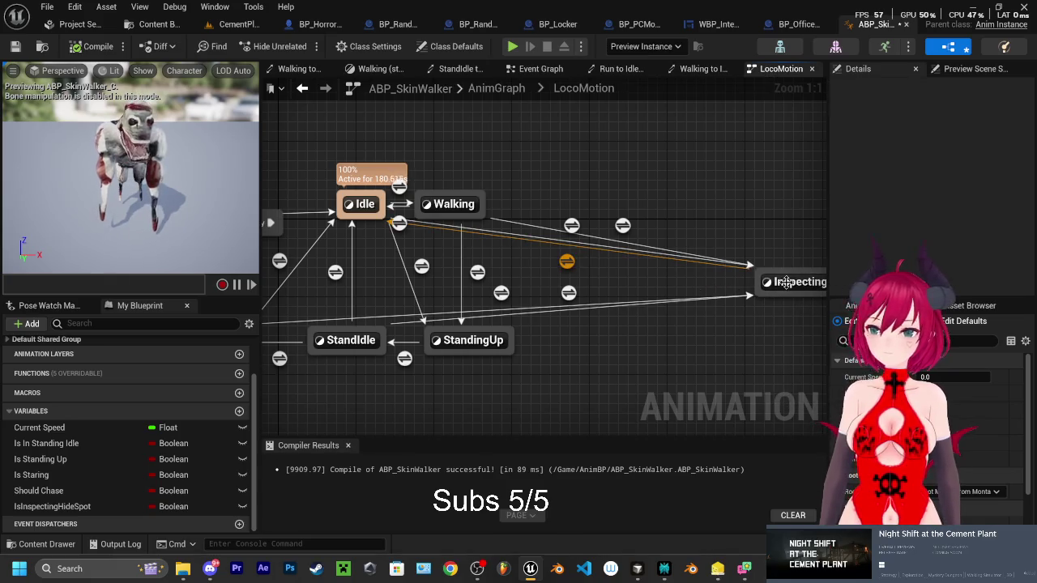
{"action": "double_click", "coordinate": [400, 225]}
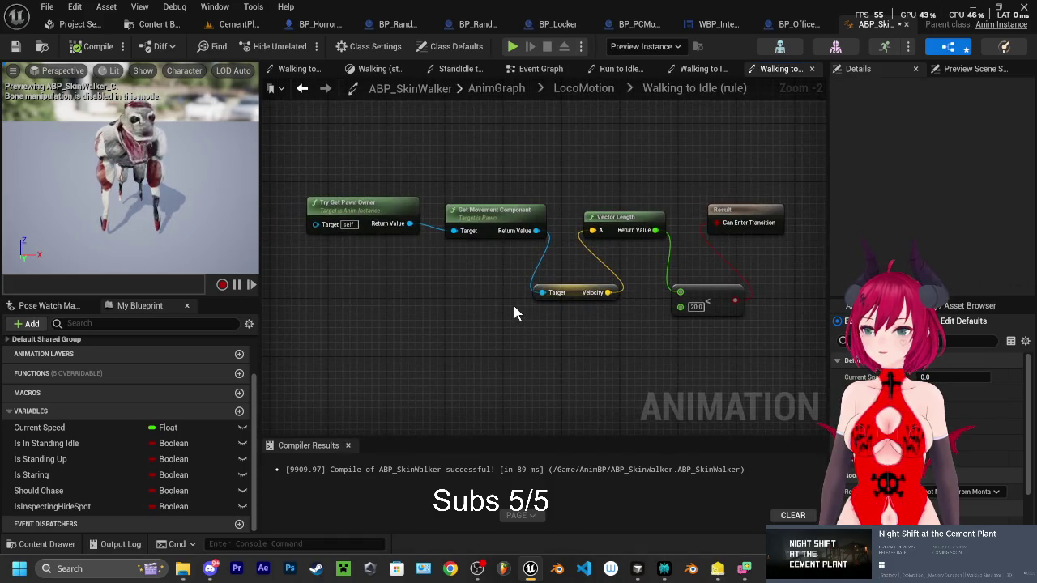
{"action": "left_click", "coordinate": [583, 87]}
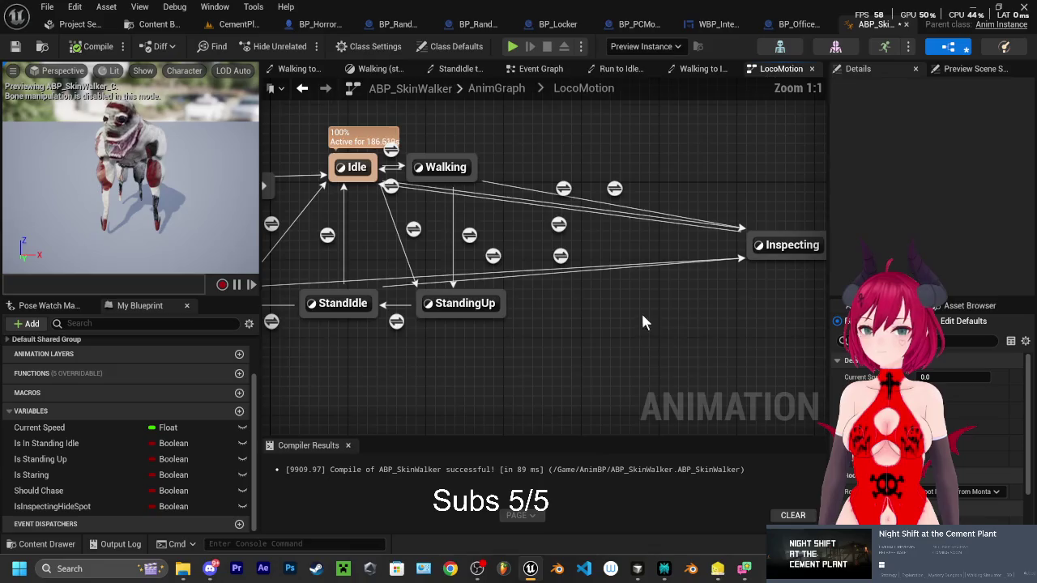
{"action": "mouse_move", "coordinate": [735, 298]}
{"action": "left_mouse_down"}
{"action": "mouse_move", "coordinate": [721, 243]}
{"action": "mouse_move", "coordinate": [735, 231]}
{"action": "mouse_move", "coordinate": [745, 348]}
{"action": "left_mouse_up"}
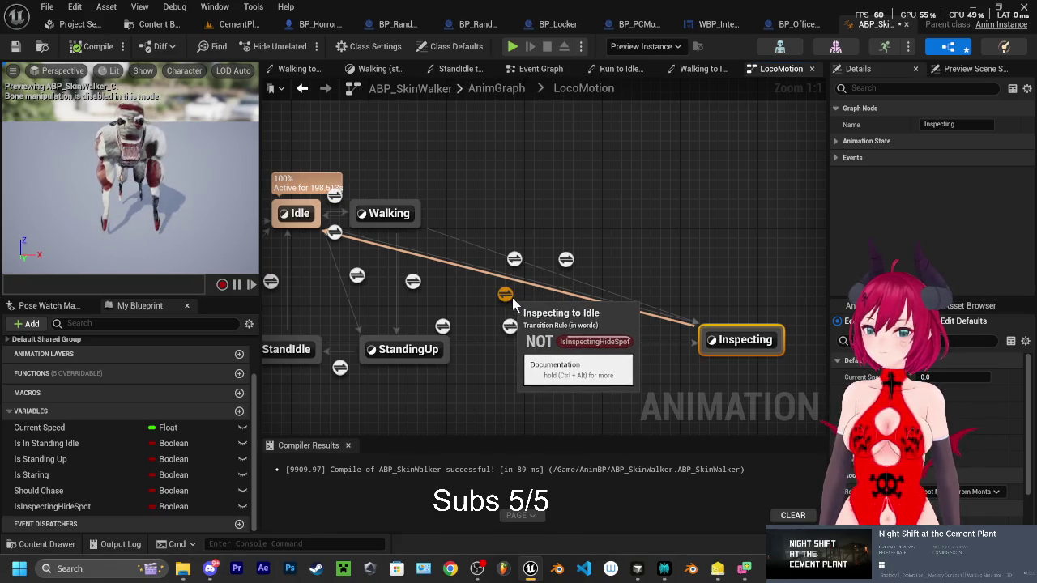
{"action": "scroll", "coordinate": [546, 311], "scroll_direction": "down", "scroll_amount": 1}
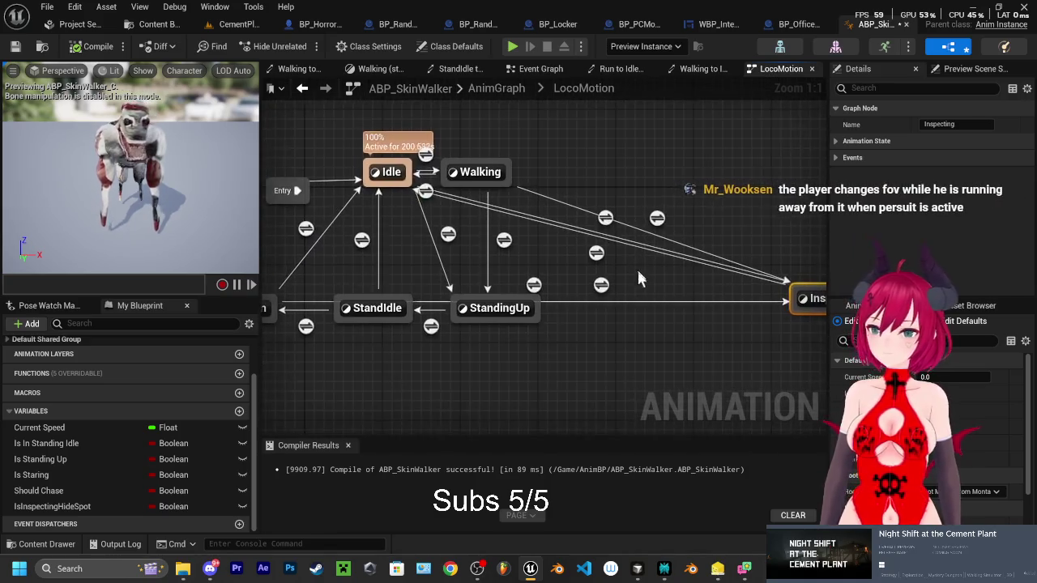
{"action": "left_click_drag", "start_coordinate": [645, 335], "coordinate": [630, 316]}
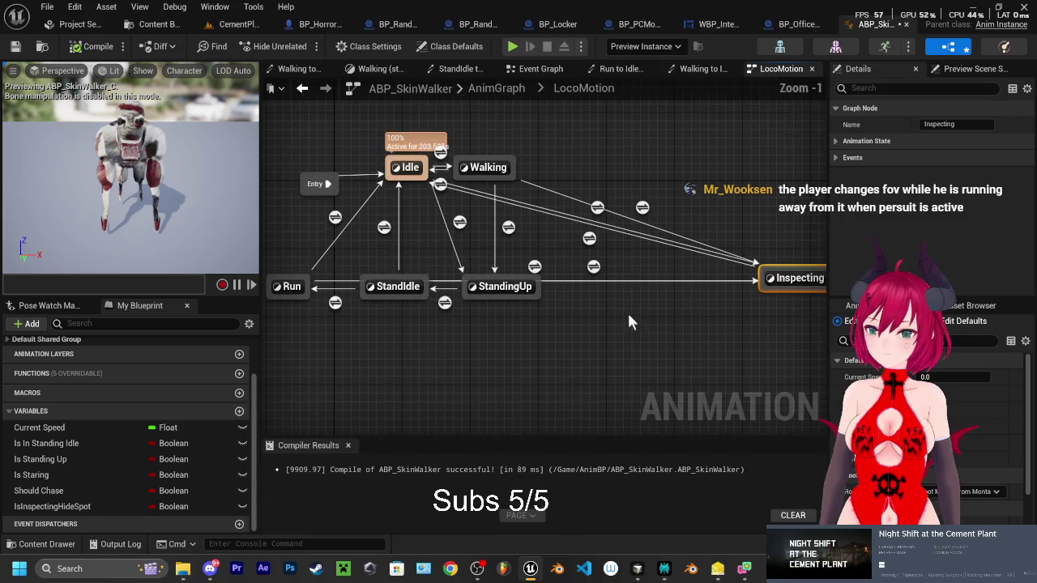
{"action": "double_click", "coordinate": [591, 240]}
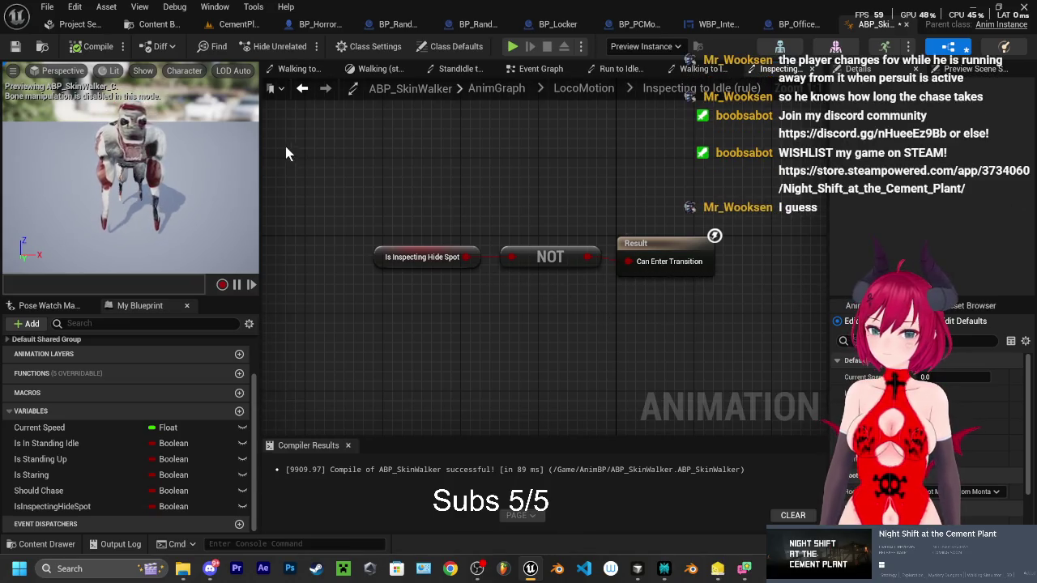
Delete the Inspecting to Idle transition in the LocoMotion state machine
{"action": "left_click", "coordinate": [583, 88]}
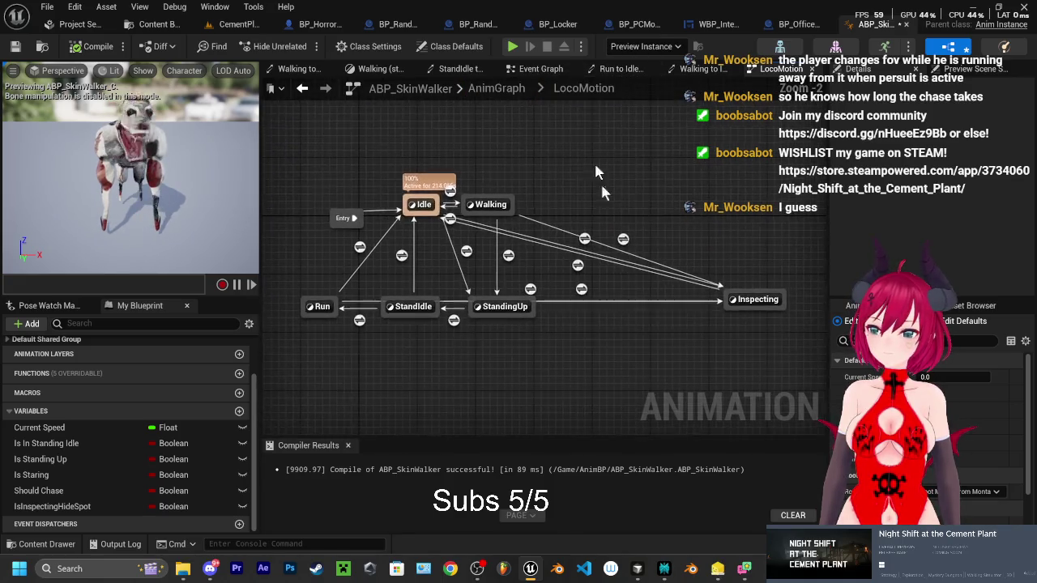
{"action": "left_click", "coordinate": [579, 267]}
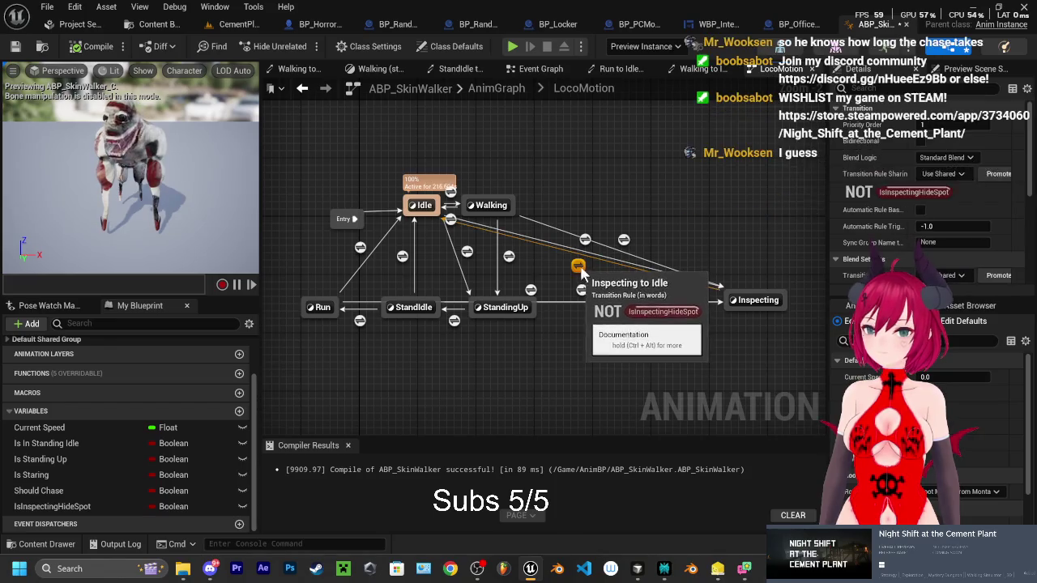
{"action": "right_click", "coordinate": [580, 274]}
{"action": "left_click", "coordinate": [619, 296]}
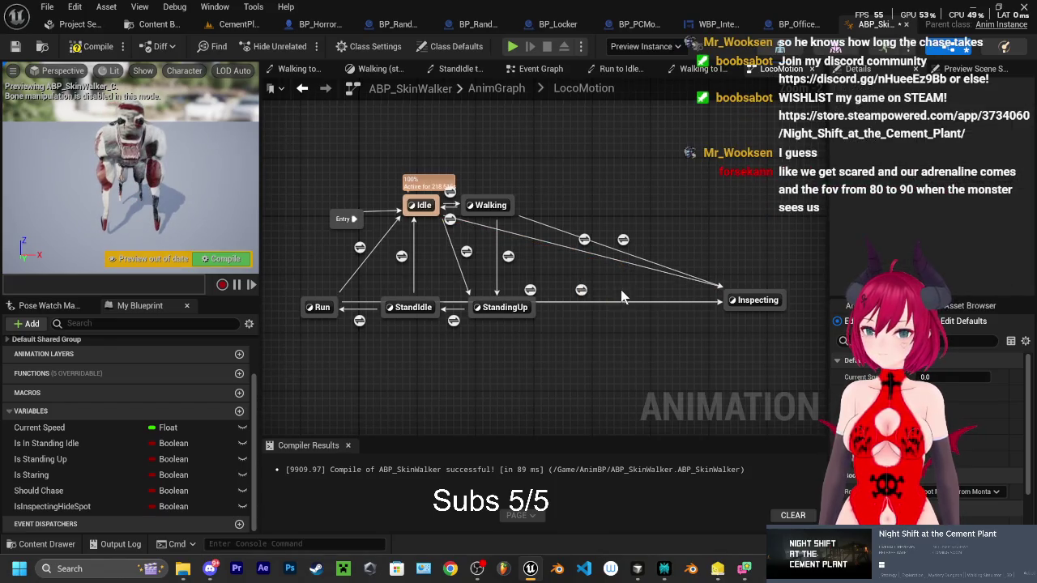
Create a transition from Inspecting to Run and reposition the Inspecting state
{"action": "mouse_move", "coordinate": [644, 299]}
{"action": "left_mouse_down"}
{"action": "mouse_move", "coordinate": [704, 275]}
{"action": "mouse_move", "coordinate": [664, 274]}
{"action": "left_mouse_up"}
{"action": "mouse_move", "coordinate": [757, 282]}
{"action": "left_mouse_down"}
{"action": "mouse_move", "coordinate": [718, 247]}
{"action": "mouse_move", "coordinate": [707, 255]}
{"action": "left_mouse_up"}
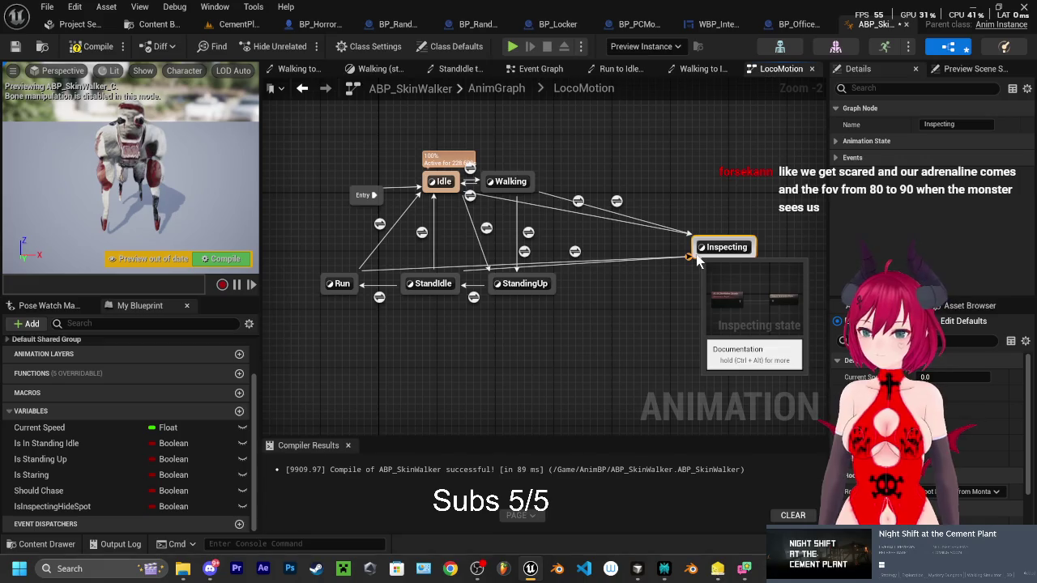
{"action": "left_click_drag", "start_coordinate": [696, 259], "coordinate": [352, 280]}
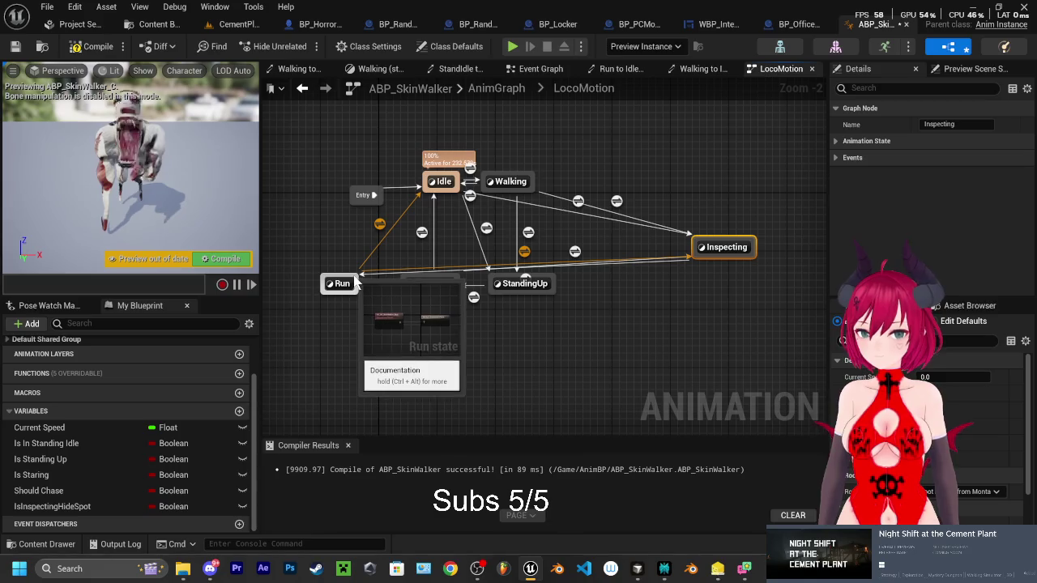
{"action": "mouse_move", "coordinate": [725, 261]}
{"action": "left_mouse_down"}
{"action": "mouse_move", "coordinate": [721, 321]}
{"action": "mouse_move", "coordinate": [688, 350]}
{"action": "mouse_move", "coordinate": [610, 401]}
{"action": "mouse_move", "coordinate": [515, 434]}
{"action": "mouse_move", "coordinate": [710, 251]}
{"action": "mouse_move", "coordinate": [717, 277]}
{"action": "left_mouse_up"}
{"action": "left_click_drag", "start_coordinate": [625, 368], "coordinate": [639, 372]}
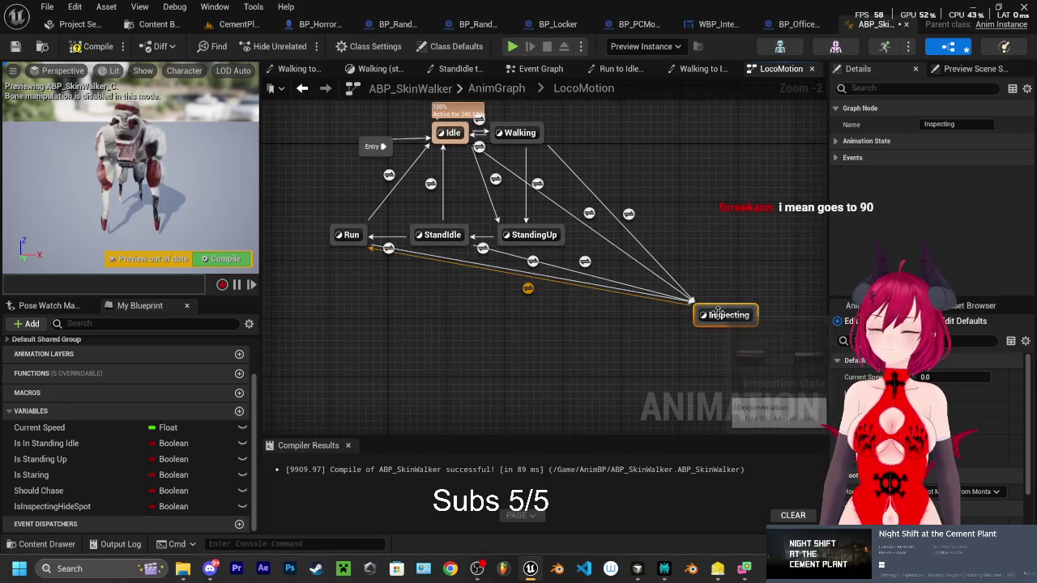
{"action": "left_click_drag", "start_coordinate": [604, 346], "coordinate": [603, 401]}
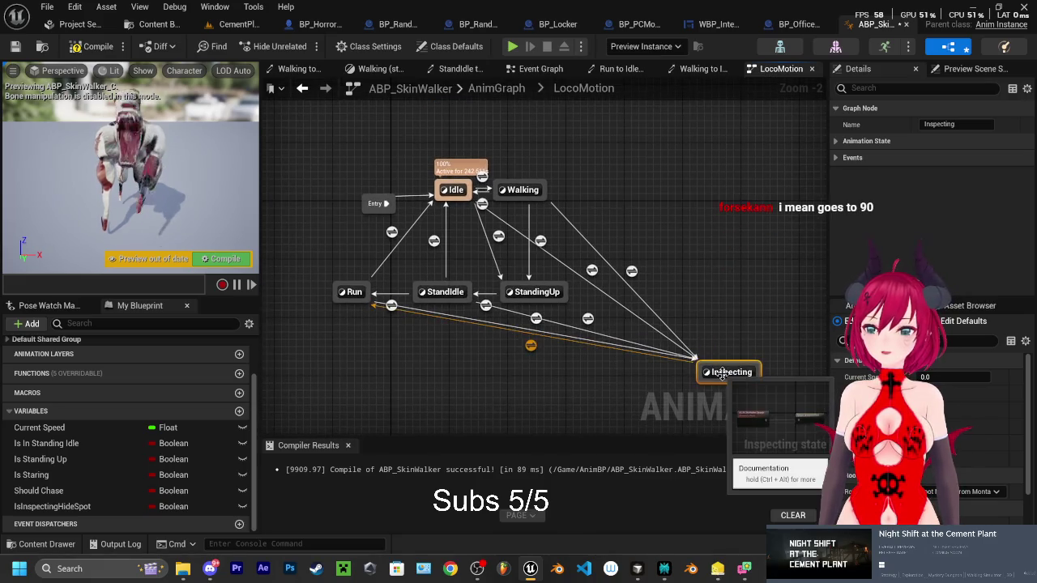
{"action": "mouse_move", "coordinate": [722, 372]}
{"action": "left_mouse_down"}
{"action": "mouse_move", "coordinate": [724, 275]}
{"action": "mouse_move", "coordinate": [742, 235]}
{"action": "left_mouse_up"}
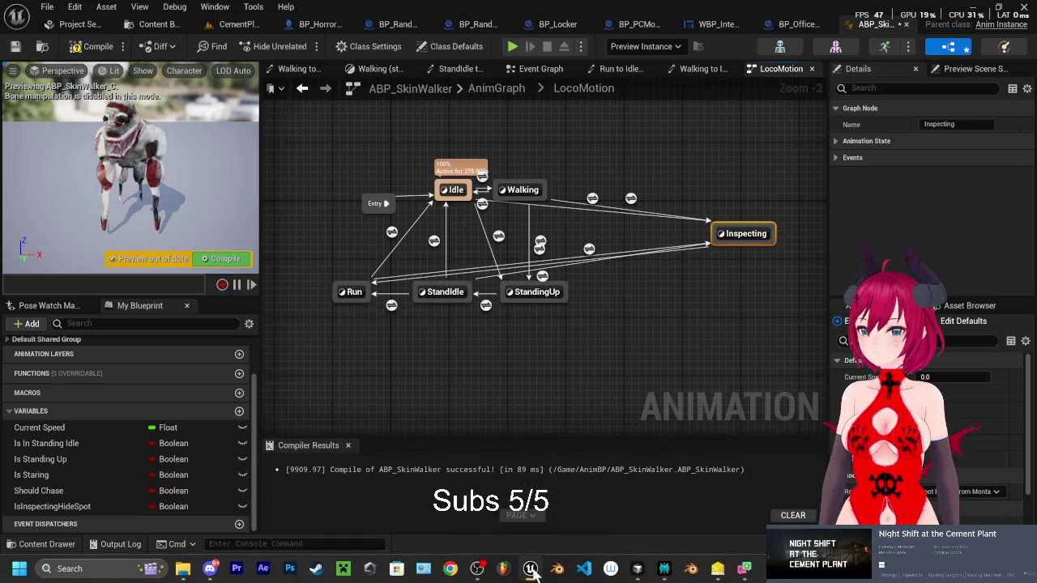
Recompile ABP_SkinWalker and start a play-test of the CementPlant level
{"action": "left_click", "coordinate": [90, 47]}
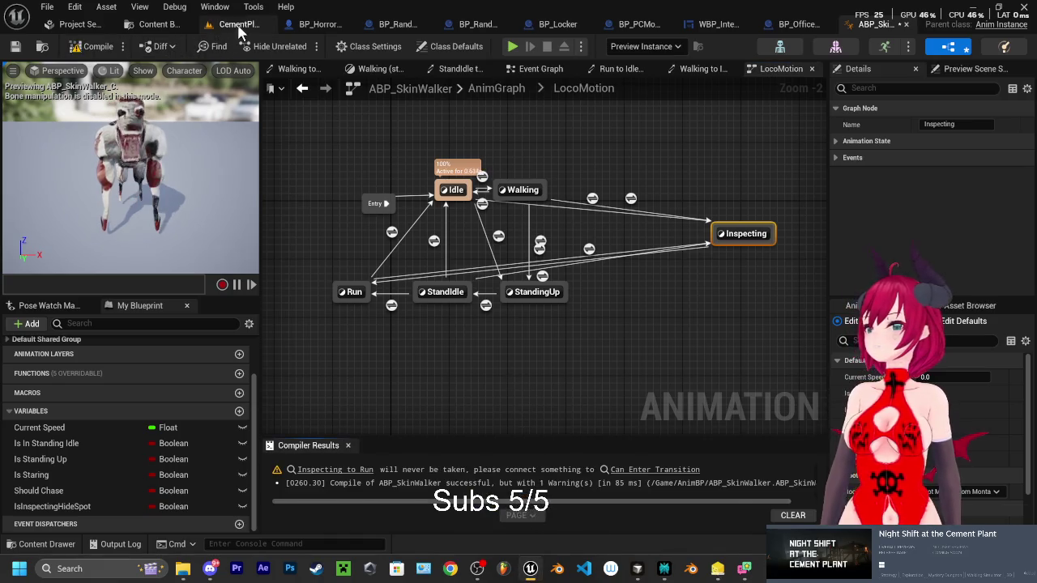
{"action": "left_click", "coordinate": [243, 24]}
{"action": "left_click", "coordinate": [298, 46]}
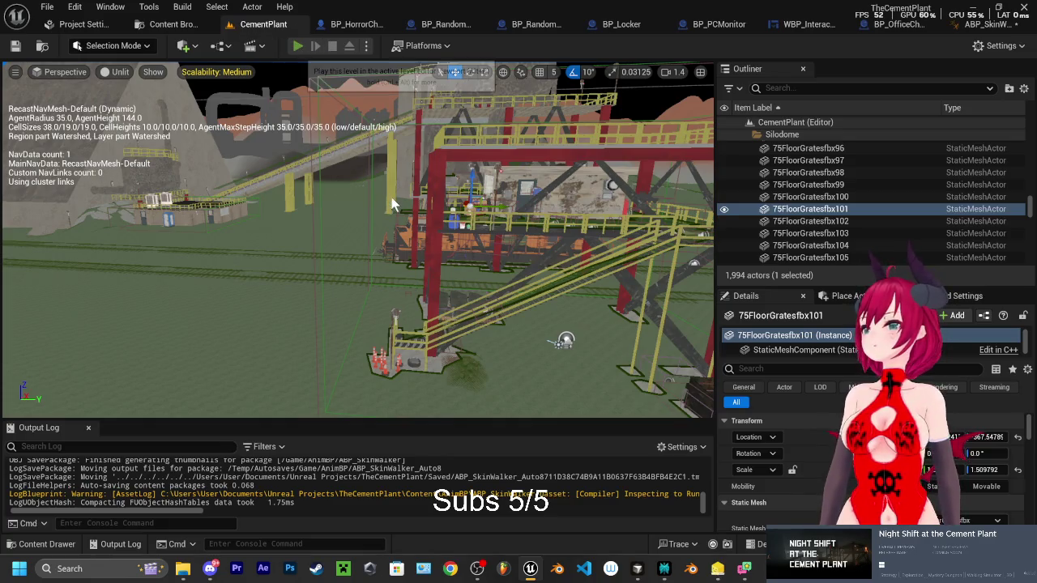
Walk through the dark area into the office up to the whiteboard, then stop the play-test
{"action": "key", "text": "w"}
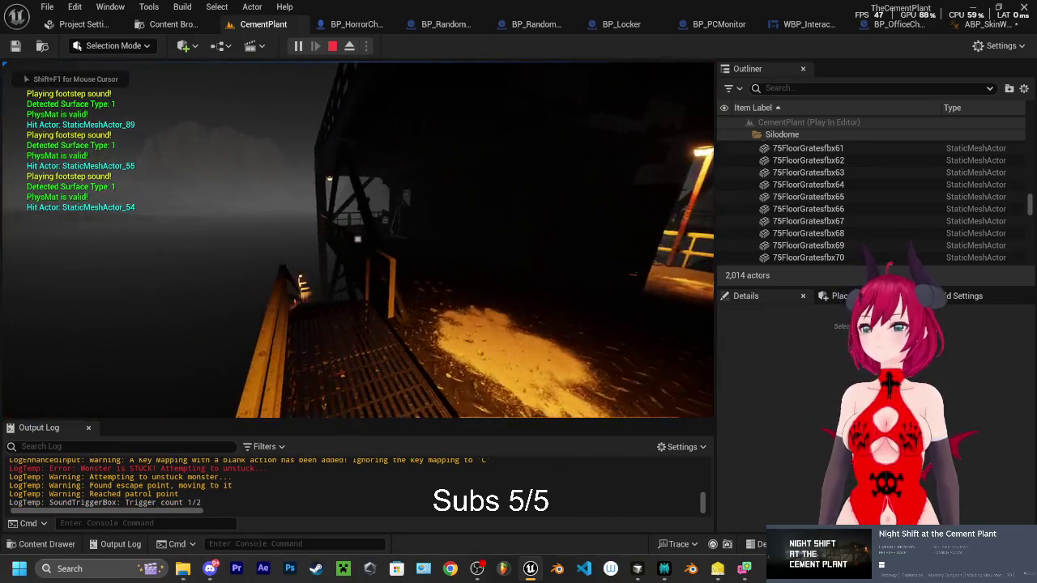
{"action": "scroll", "coordinate": [357, 239], "scroll_direction": "up", "scroll_amount": 4}
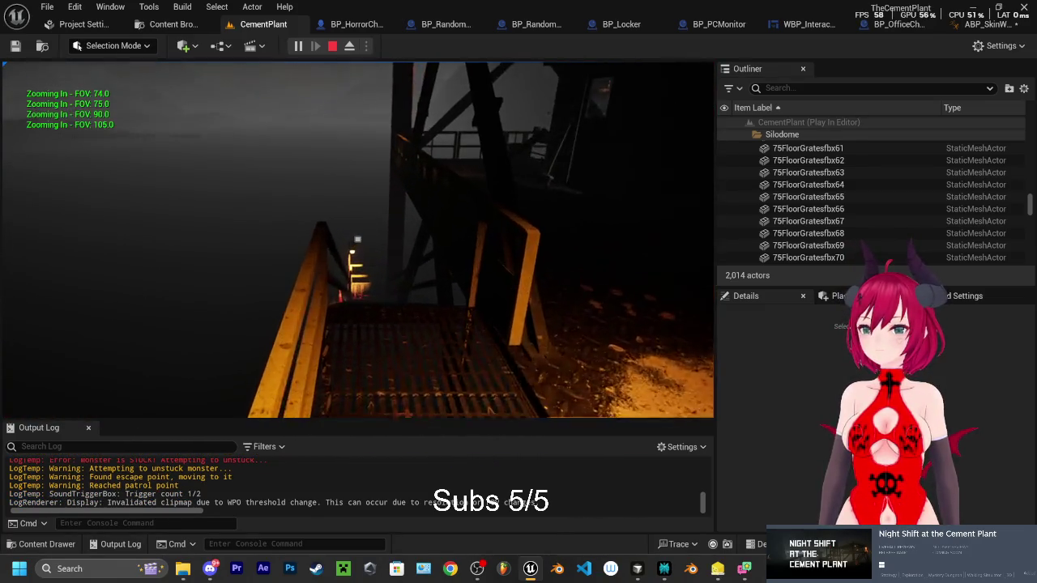
{"action": "scroll", "coordinate": [358, 239], "scroll_direction": "up", "scroll_amount": 2}
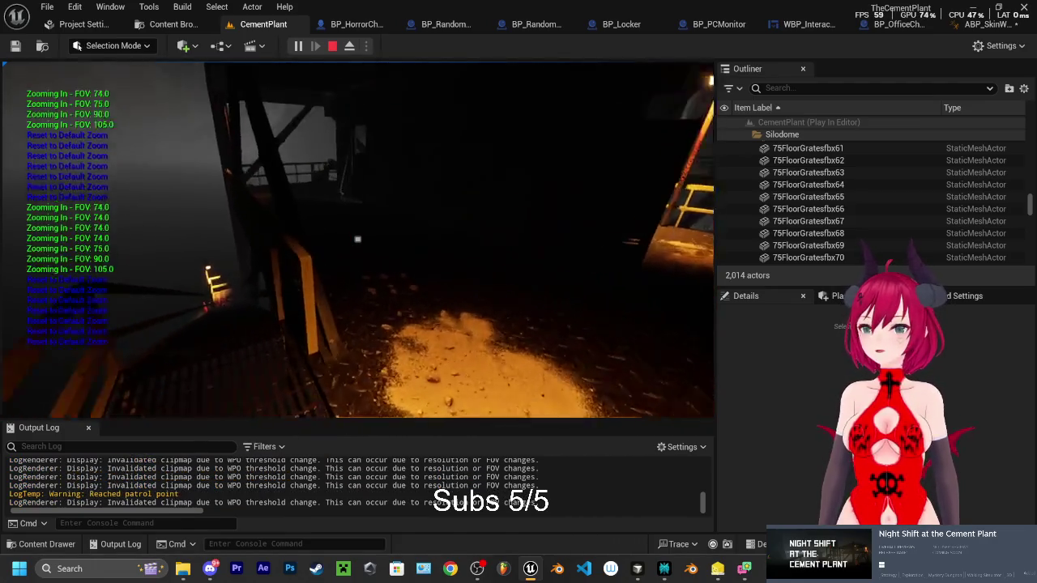
{"action": "key", "text": "w"}
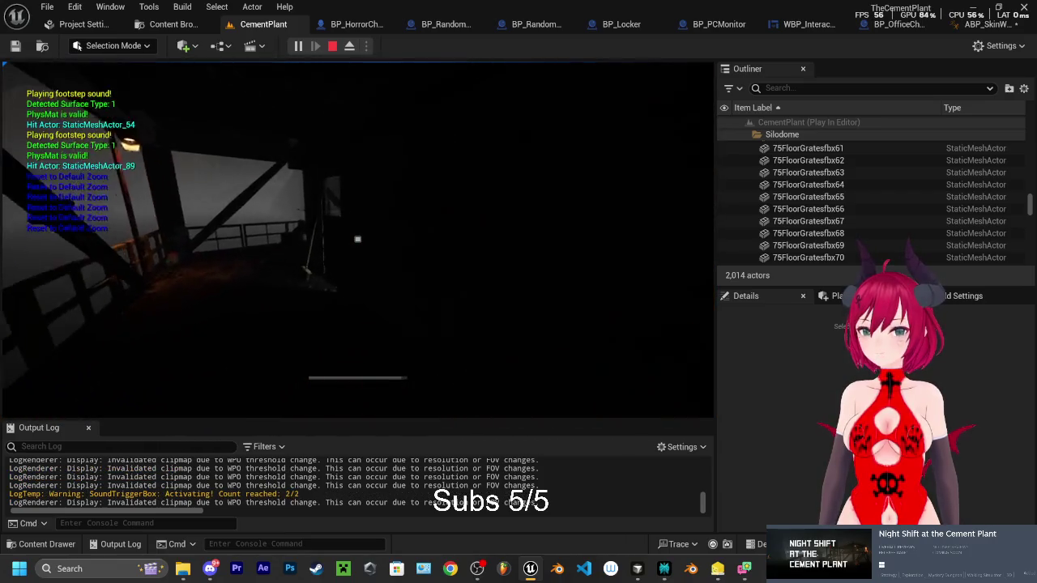
{"action": "key", "text": "w"}
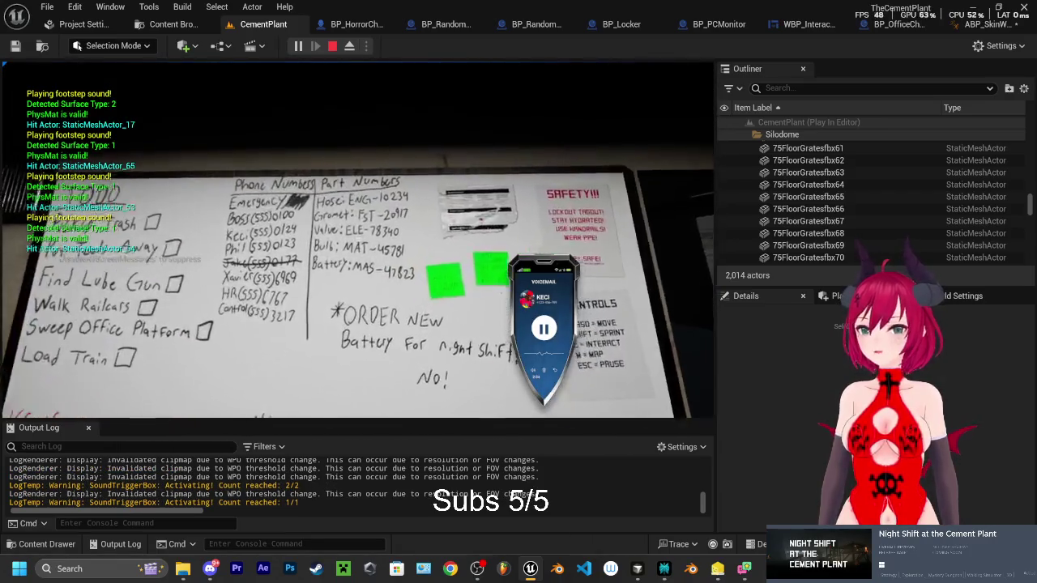
{"action": "key", "text": "Escape"}
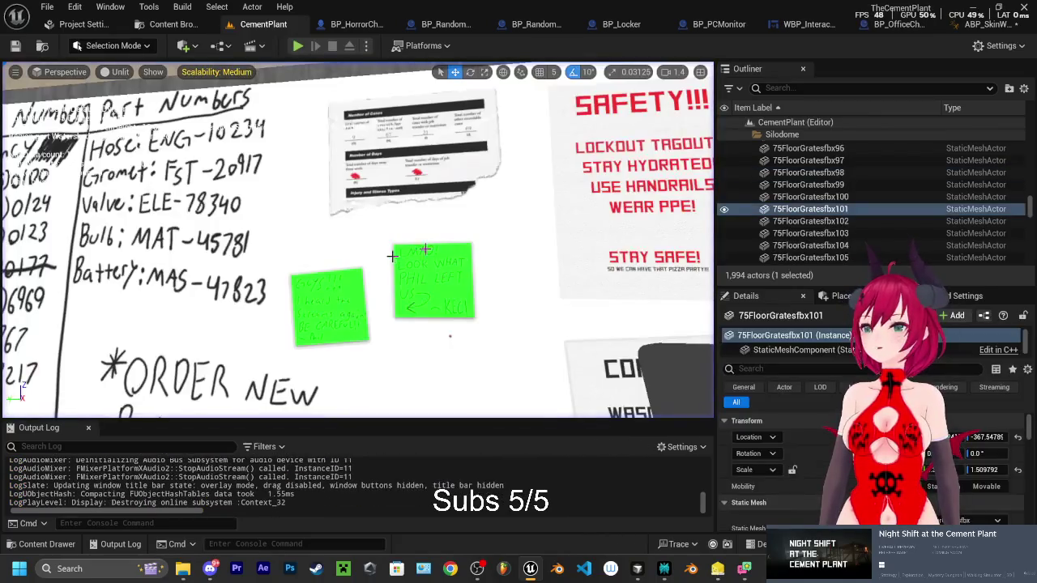
Select the BP_SoundTriggerCutScene actor and start a play-test
{"action": "key", "text": "w"}
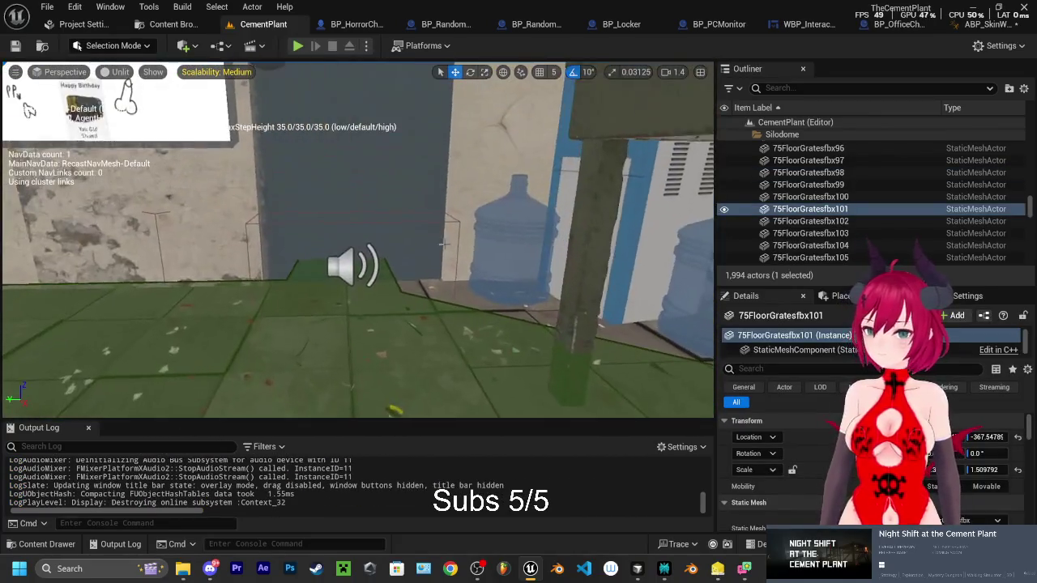
{"action": "left_click", "coordinate": [338, 266]}
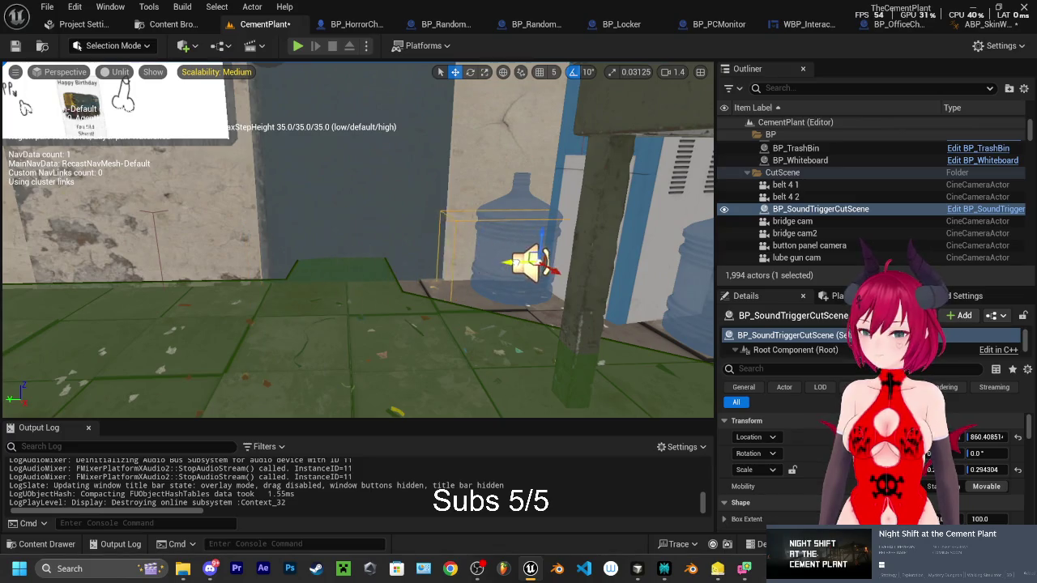
{"action": "left_click", "coordinate": [297, 46]}
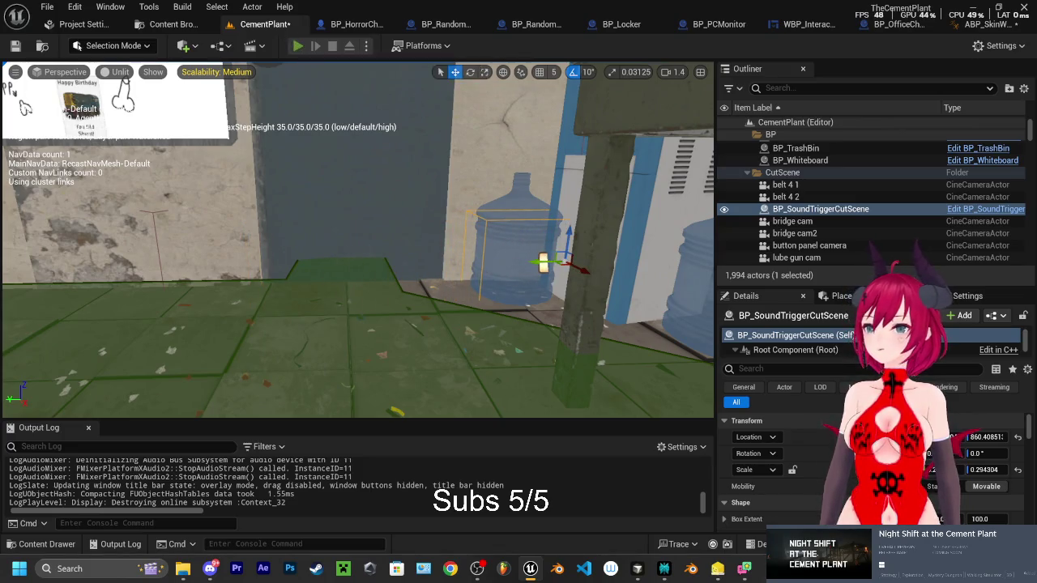
Zoom in on the whiteboard and computer monitor, walk toward the bridge, then stop playing
{"action": "key", "text": "w"}
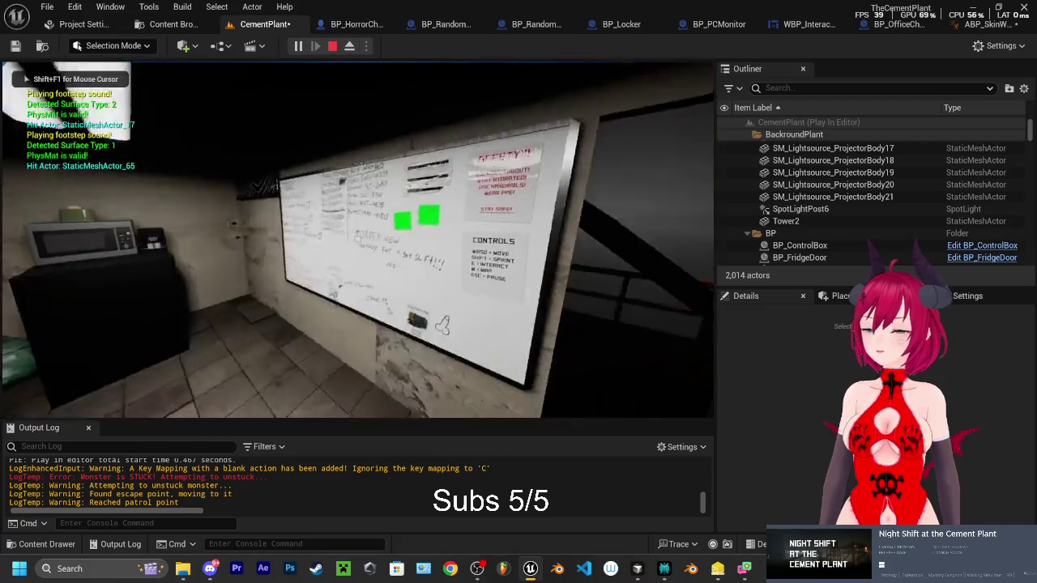
{"action": "key", "text": "z"}
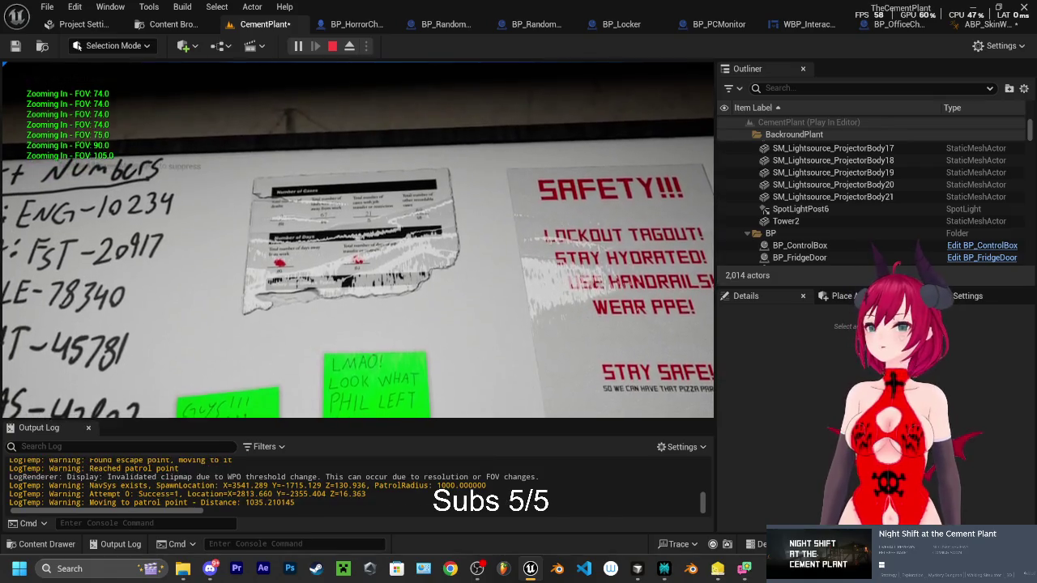
{"action": "key", "text": "z"}
{"action": "key", "text": "w"}
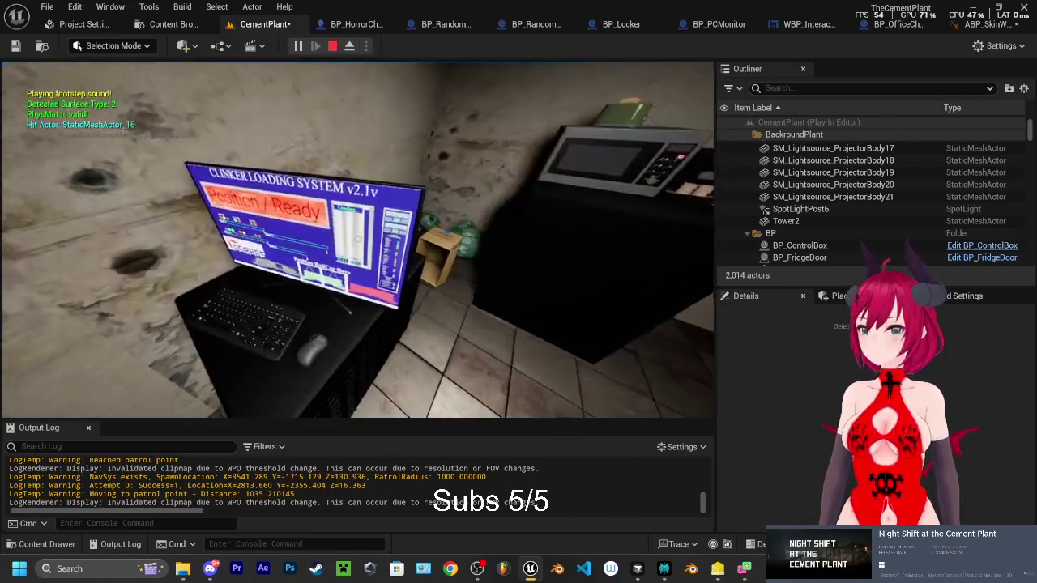
{"action": "key", "text": "w"}
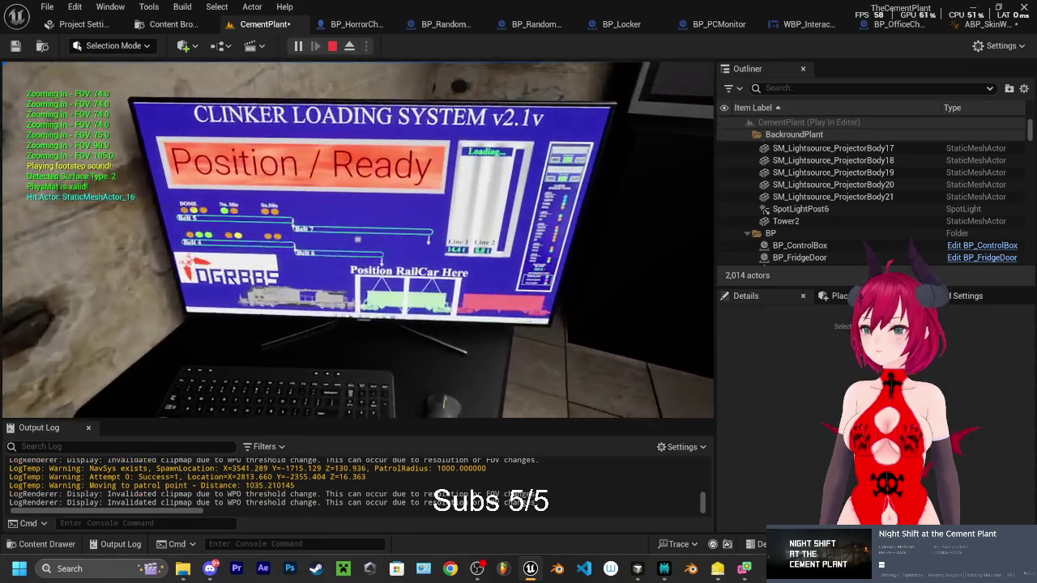
{"action": "key", "text": "z"}
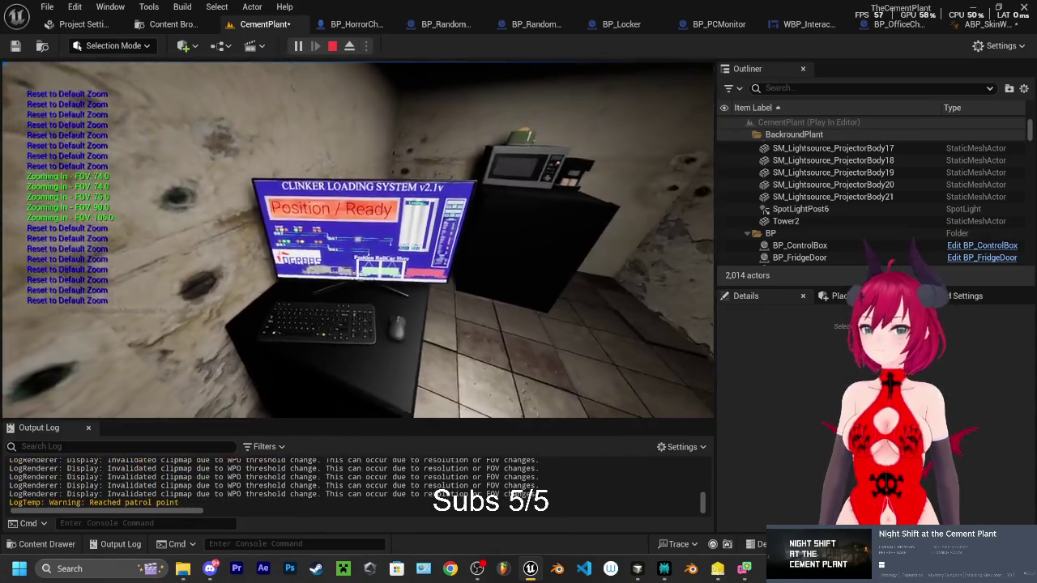
{"action": "key", "text": "w"}
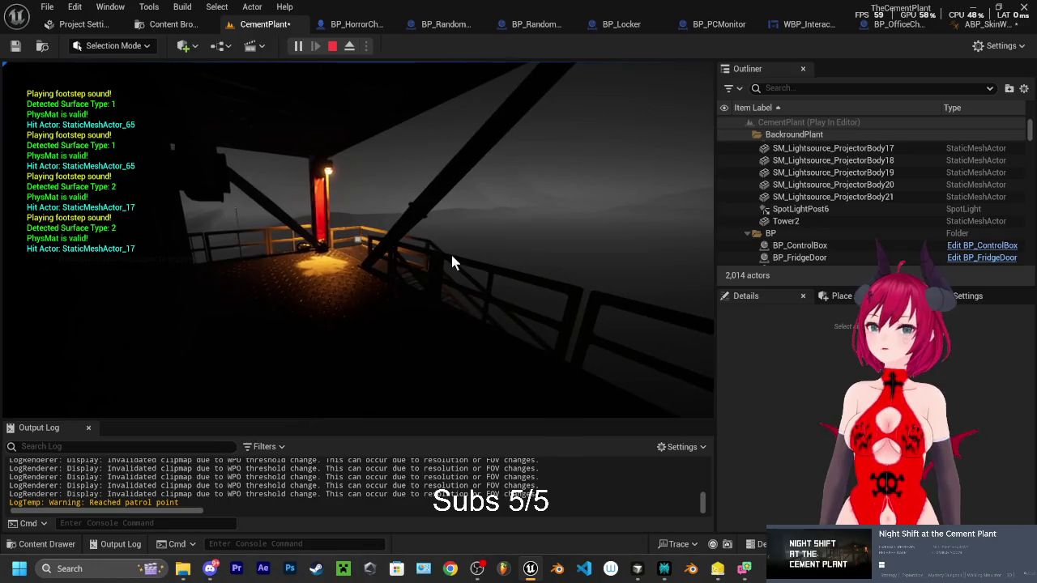
{"action": "key", "text": "Escape"}
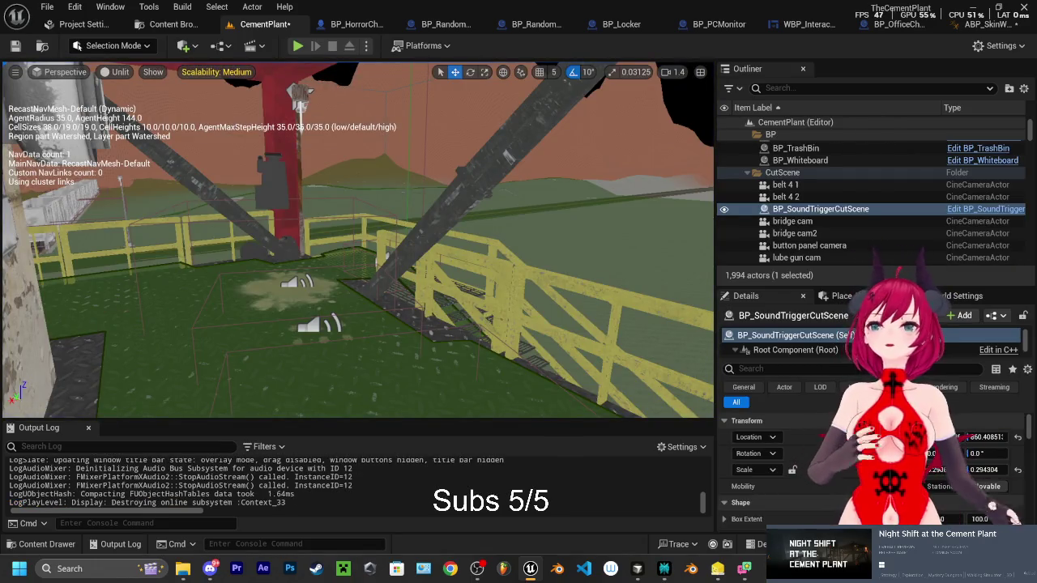
{"action": "mouse_move", "coordinate": [356, 243]}
{"action": "left_mouse_down"}
{"action": "mouse_move", "coordinate": [292, 227]}
{"action": "mouse_move", "coordinate": [539, 336]}
{"action": "left_mouse_up"}
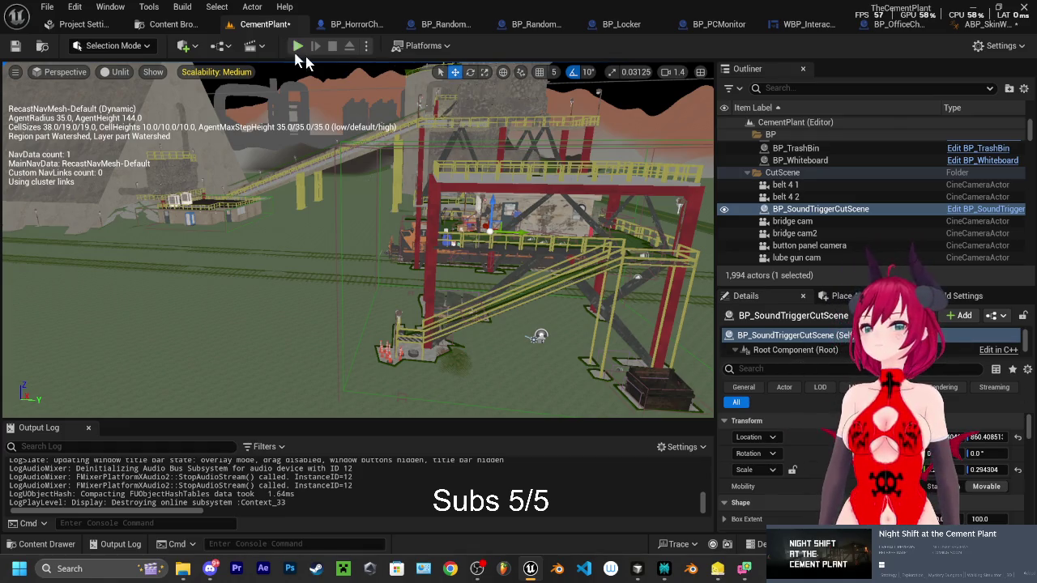
{"action": "left_click", "coordinate": [300, 52]}
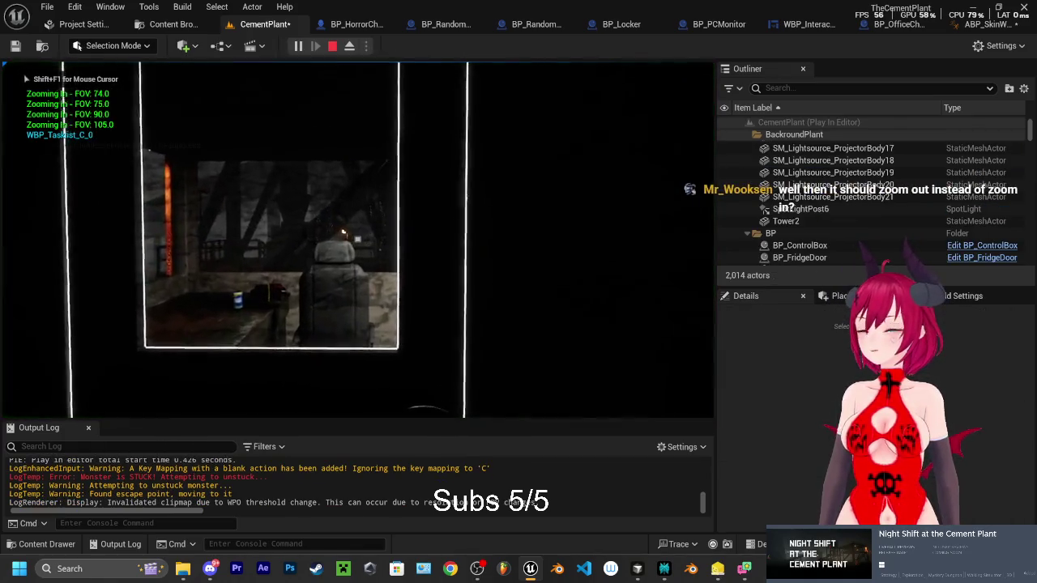
Rapidly toggle the zoom in and out on the doorway to stress-test it, then stop playing
{"action": "key", "text": "w"}
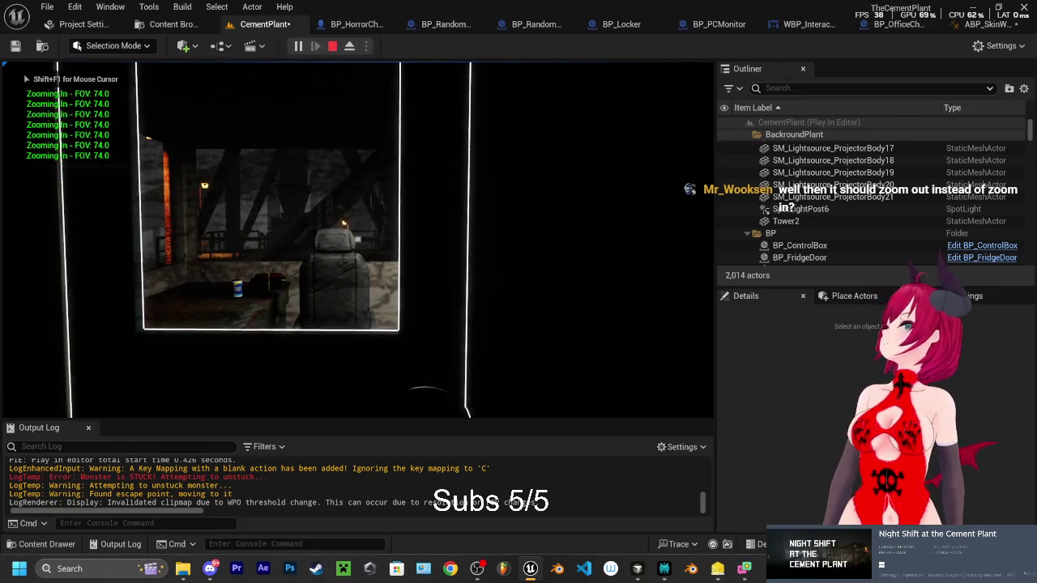
{"action": "key", "text": "c"}
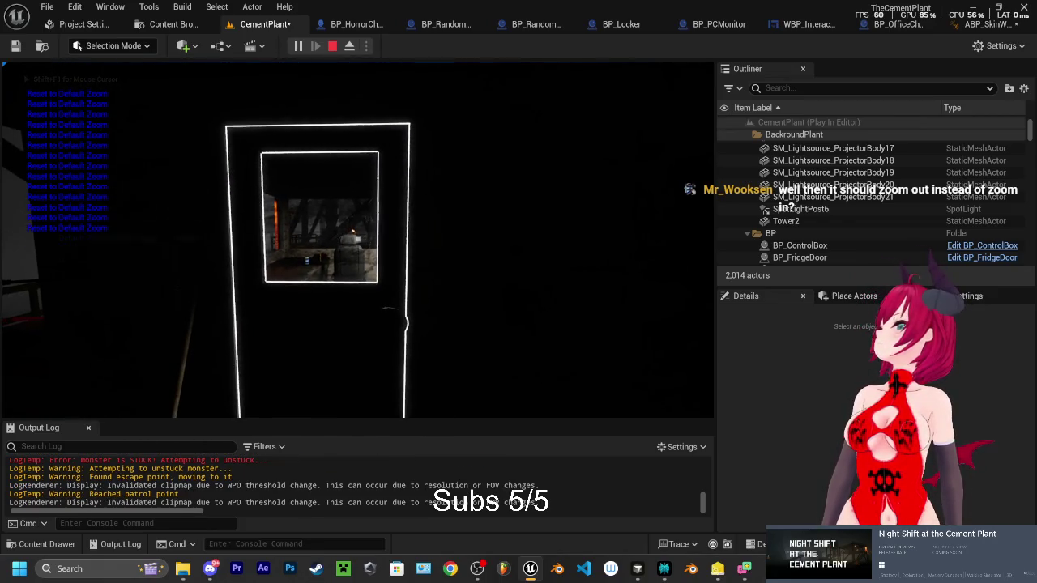
{"action": "key", "text": "z"}
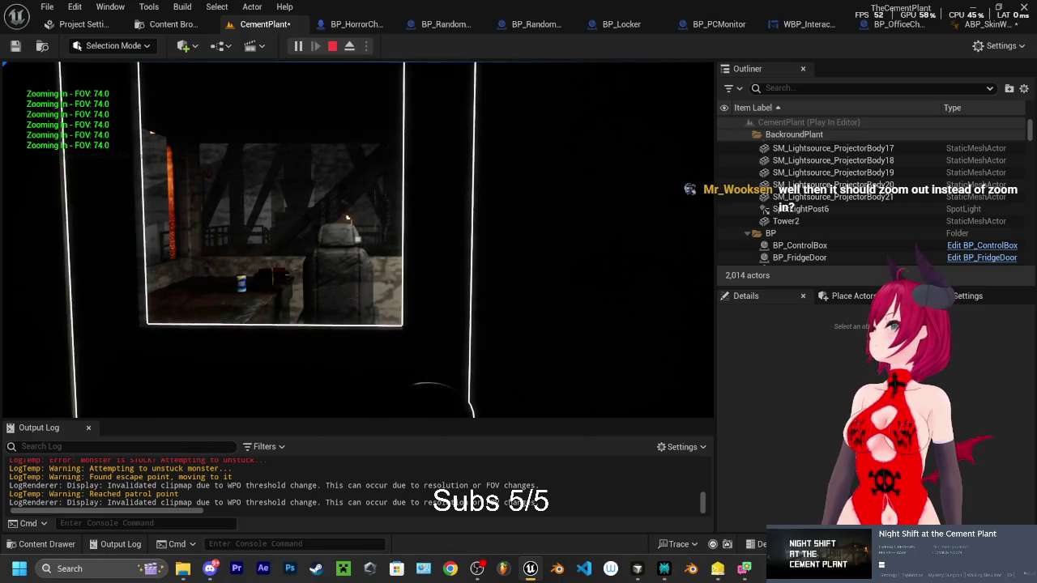
{"action": "key", "text": "z"}
{"action": "key", "text": "z"}
{"action": "key", "text": "z"}
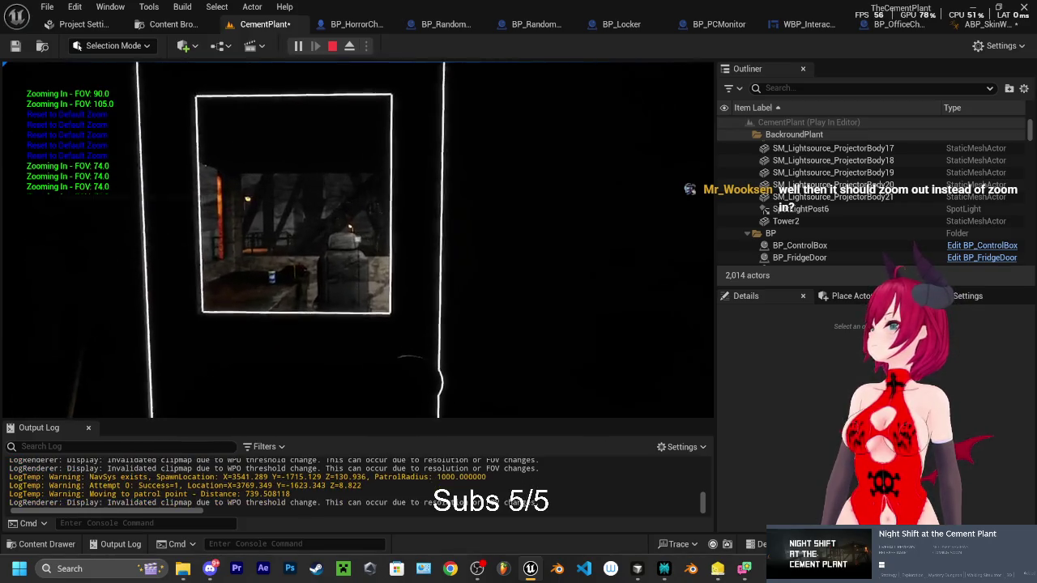
{"action": "key", "text": "c"}
{"action": "key", "text": "z"}
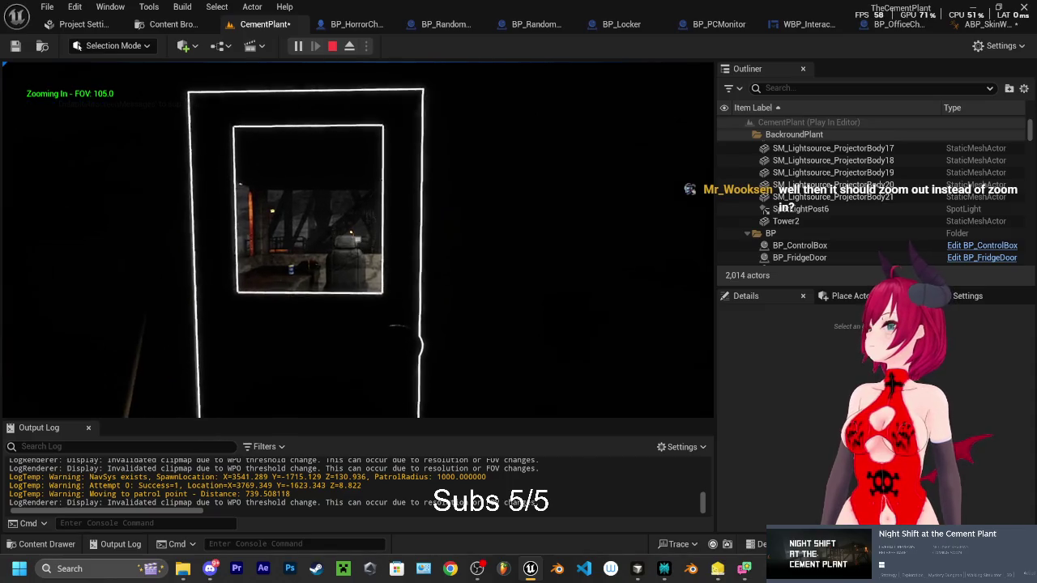
{"action": "key", "text": "z"}
{"action": "key", "text": "z"}
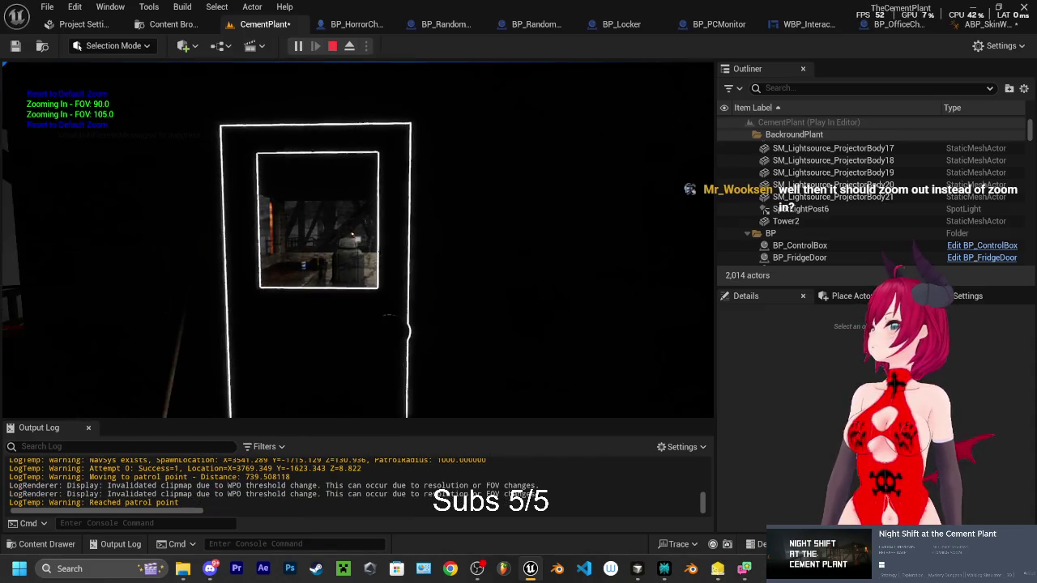
{"action": "key", "text": "c"}
{"action": "key", "text": "z"}
{"action": "key", "text": "z"}
{"action": "key", "text": "c"}
{"action": "key", "text": "z"}
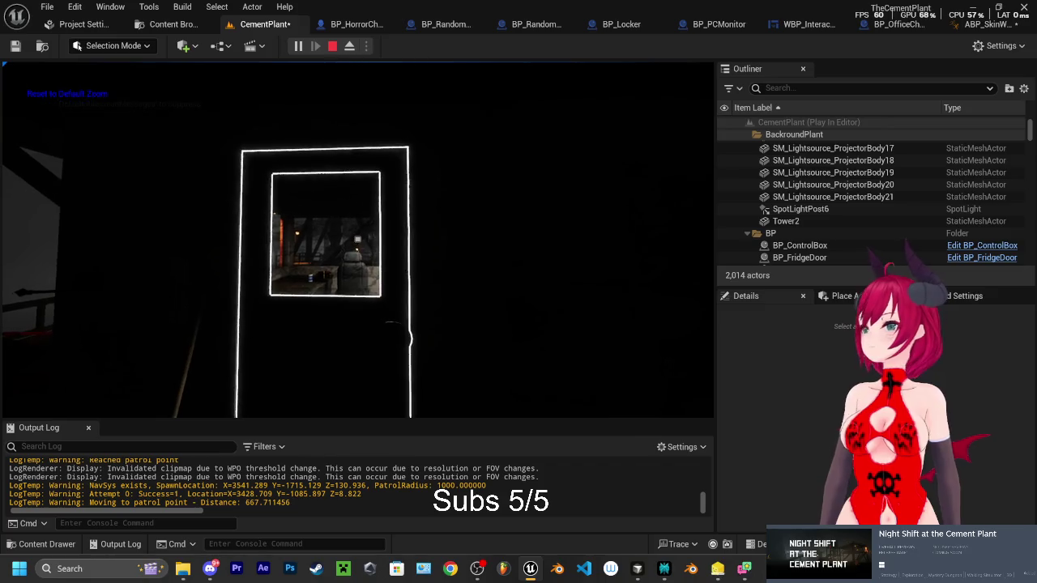
{"action": "key", "text": "Escape"}
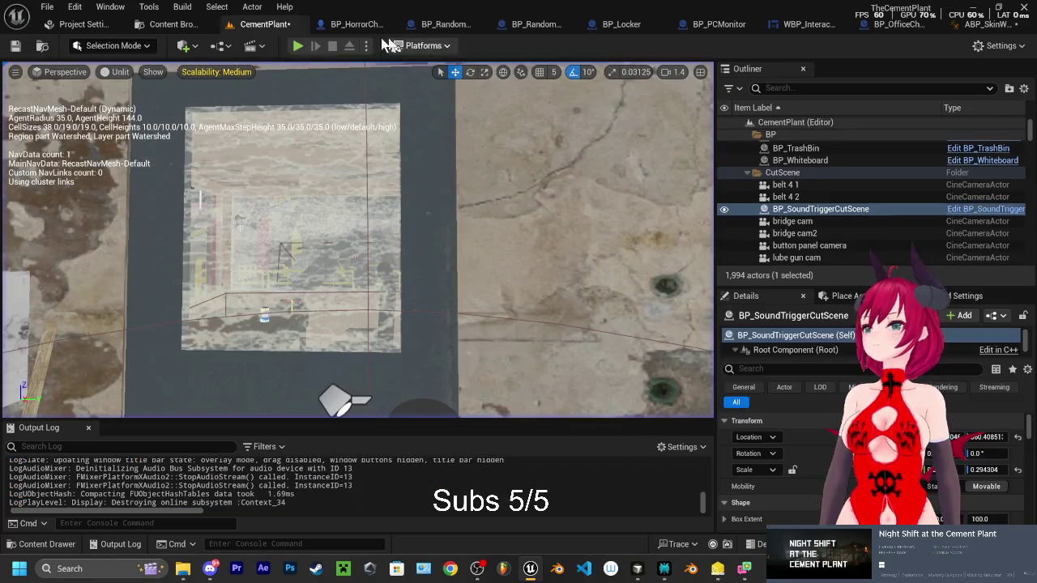
Filter BP_HorrorCharacter's details for FOV, showing Default FOV 110.0 and Max Zoom FOV 74.0
{"action": "left_click", "coordinate": [357, 23]}
{"action": "type", "text": "ov"}
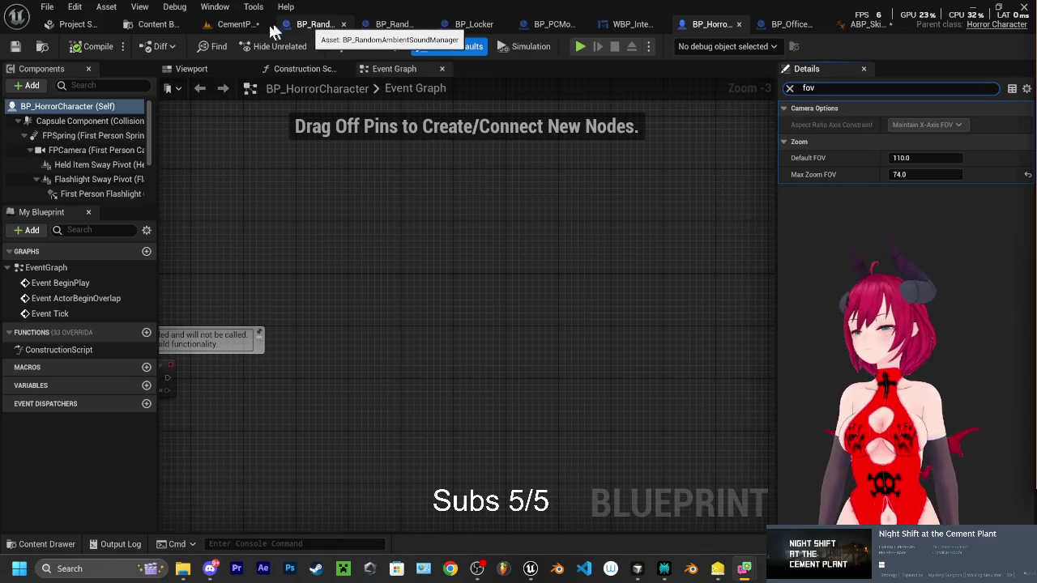
Fly the CementPlant editor viewport toward the catwalk structure
{"action": "left_click", "coordinate": [235, 24]}
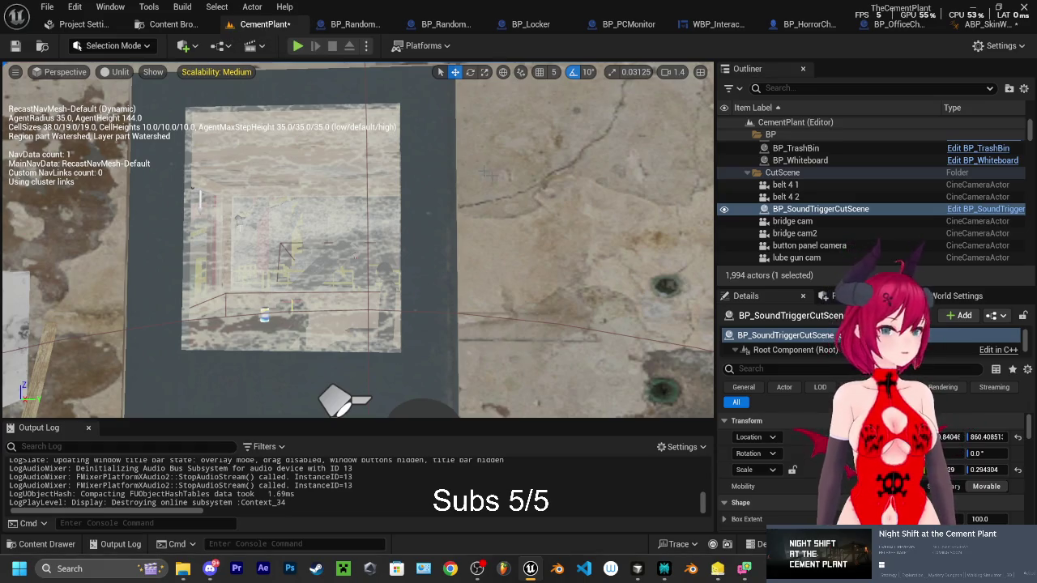
{"action": "key", "text": "s"}
{"action": "key", "text": "a"}
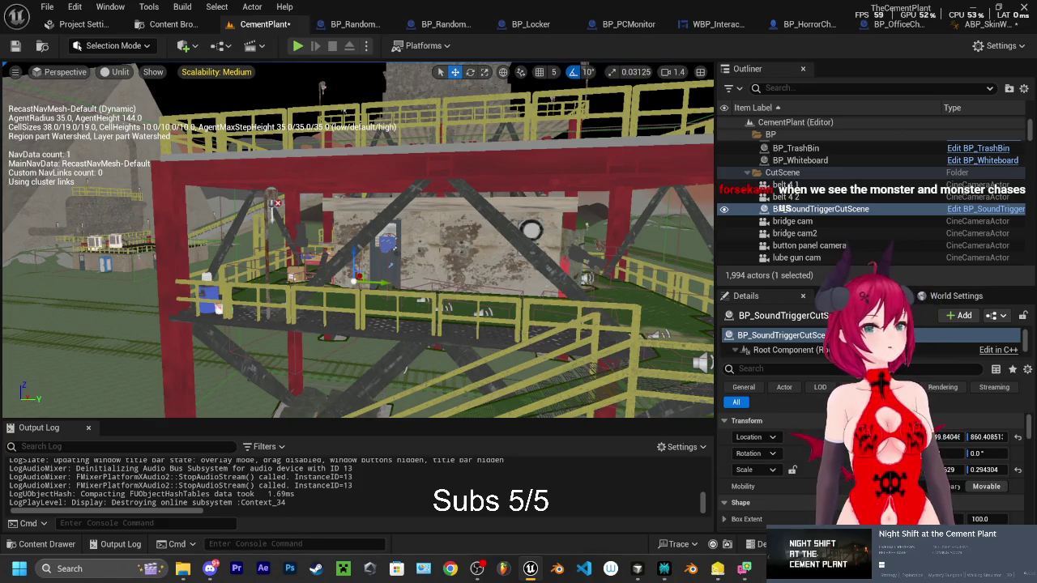
{"action": "key", "text": "w"}
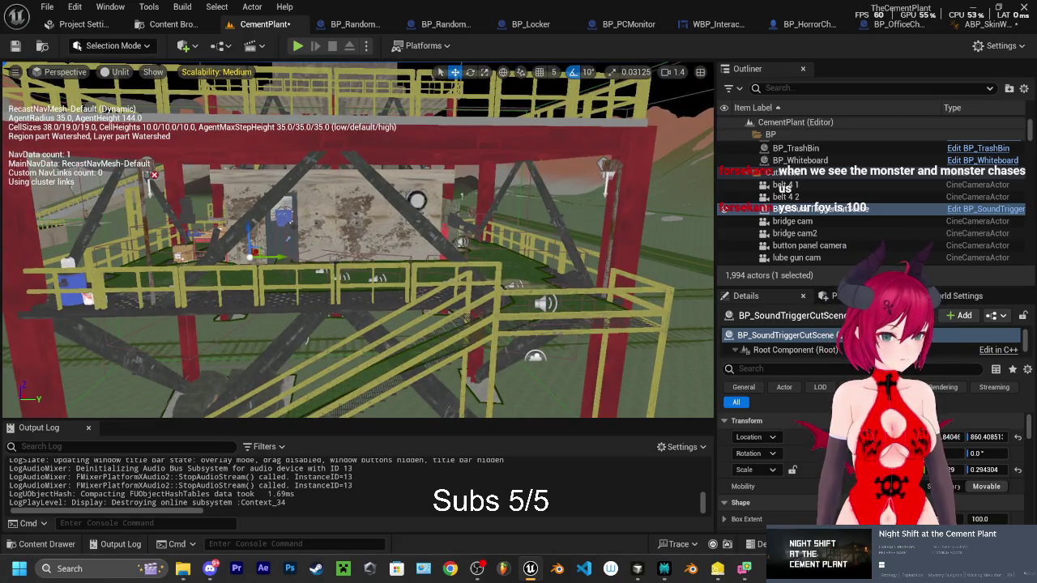
Check the ambient sound manager defaults and BP_HorrorCharacter, then return to CementPlant
{"action": "left_click", "coordinate": [365, 24]}
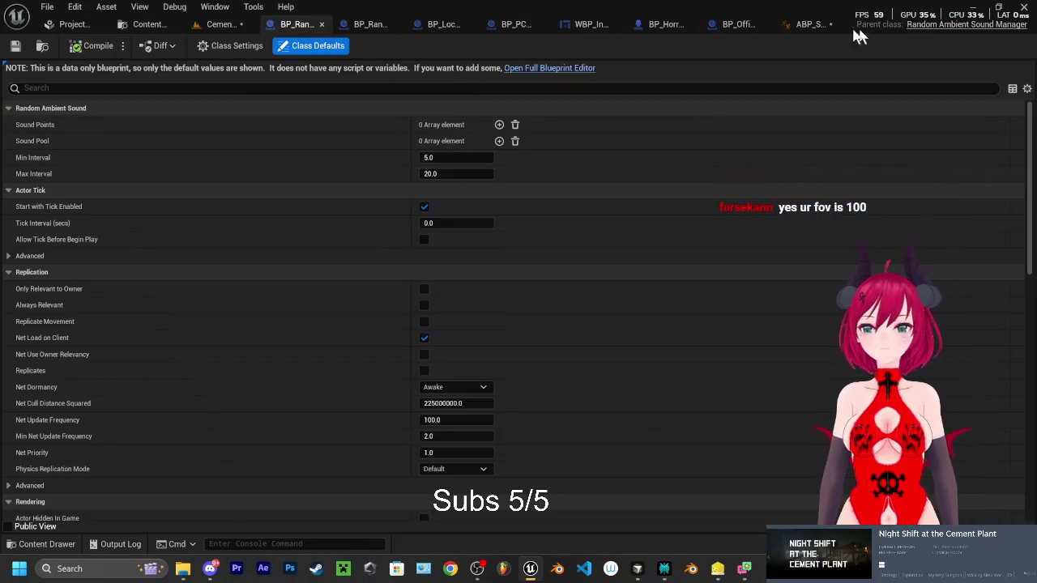
{"action": "left_click", "coordinate": [661, 25]}
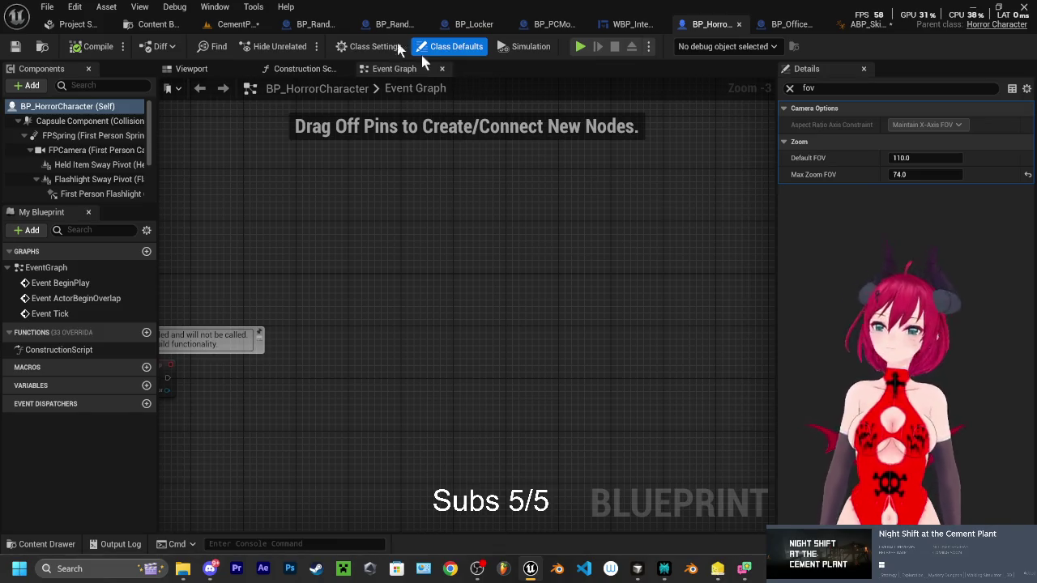
{"action": "left_click", "coordinate": [233, 24]}
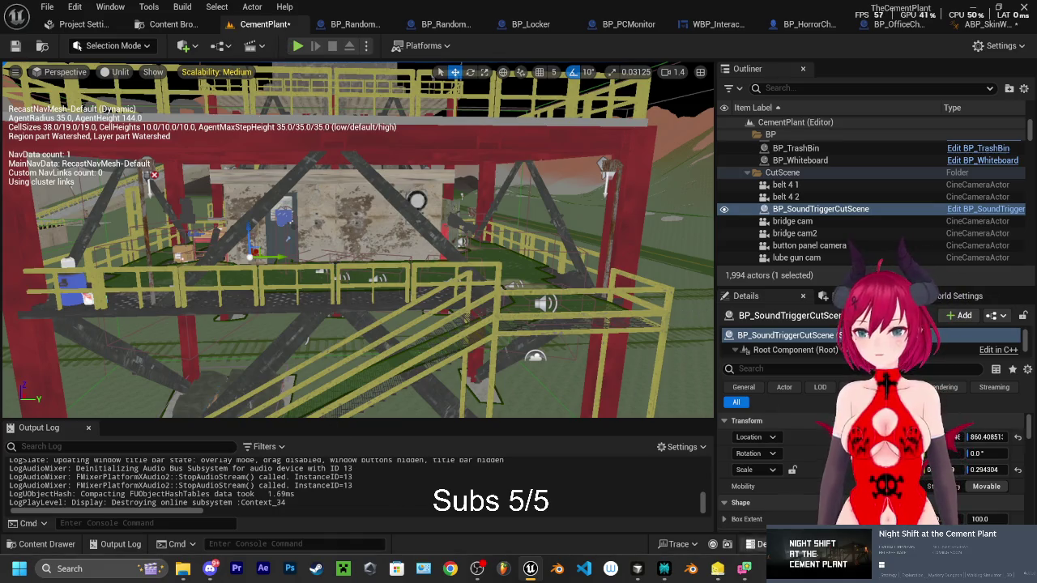
Rearrange LocoMotion and open the Inspecting to Run transition rule
{"action": "left_click", "coordinate": [952, 23]}
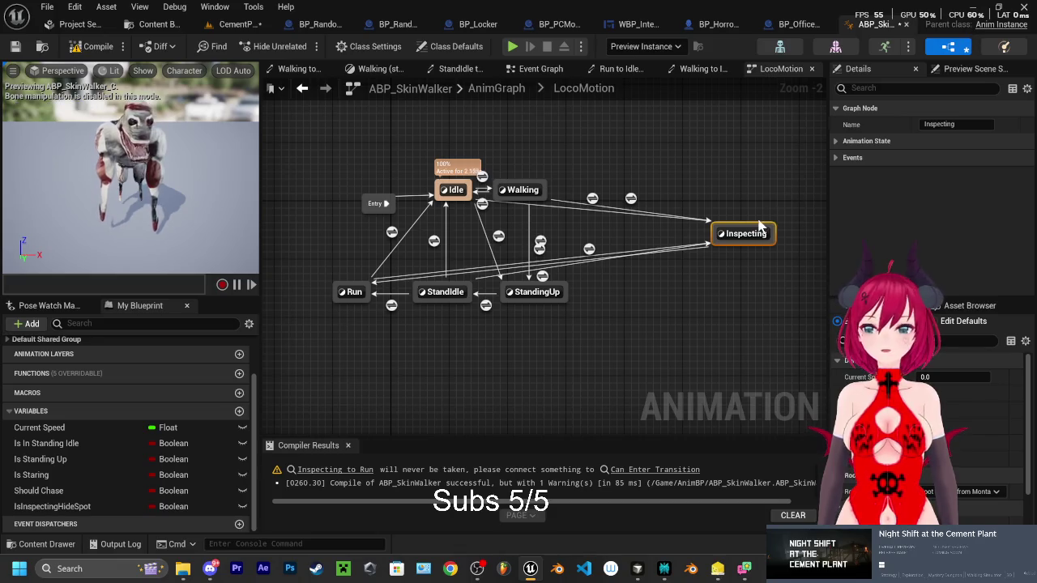
{"action": "mouse_move", "coordinate": [646, 308]}
{"action": "left_mouse_down"}
{"action": "mouse_move", "coordinate": [684, 310]}
{"action": "mouse_move", "coordinate": [670, 308]}
{"action": "left_mouse_up"}
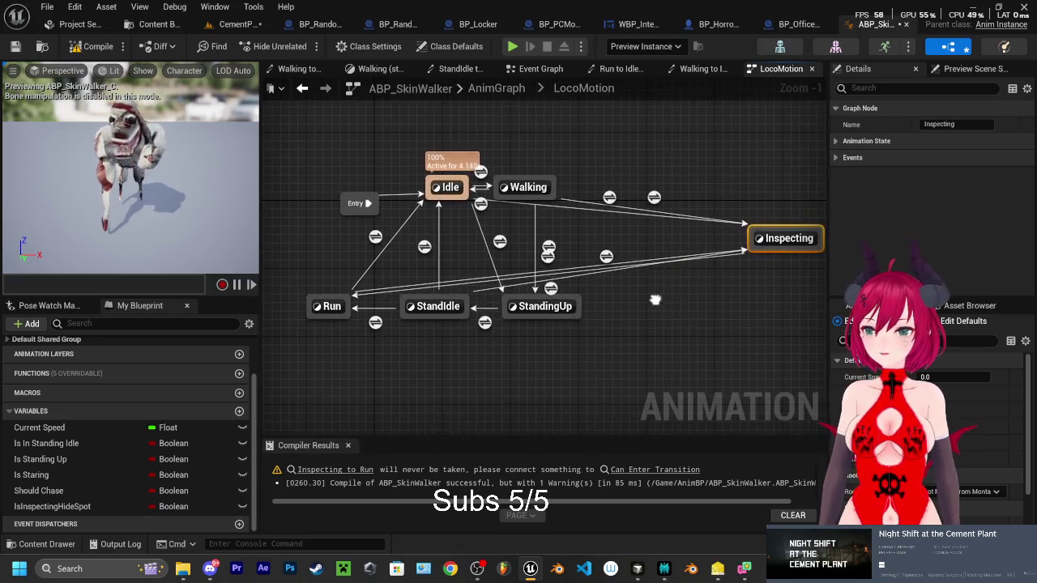
{"action": "mouse_move", "coordinate": [789, 236]}
{"action": "left_mouse_down"}
{"action": "mouse_move", "coordinate": [744, 358]}
{"action": "mouse_move", "coordinate": [562, 383]}
{"action": "mouse_move", "coordinate": [660, 387]}
{"action": "mouse_move", "coordinate": [682, 363]}
{"action": "mouse_move", "coordinate": [672, 364]}
{"action": "left_mouse_up"}
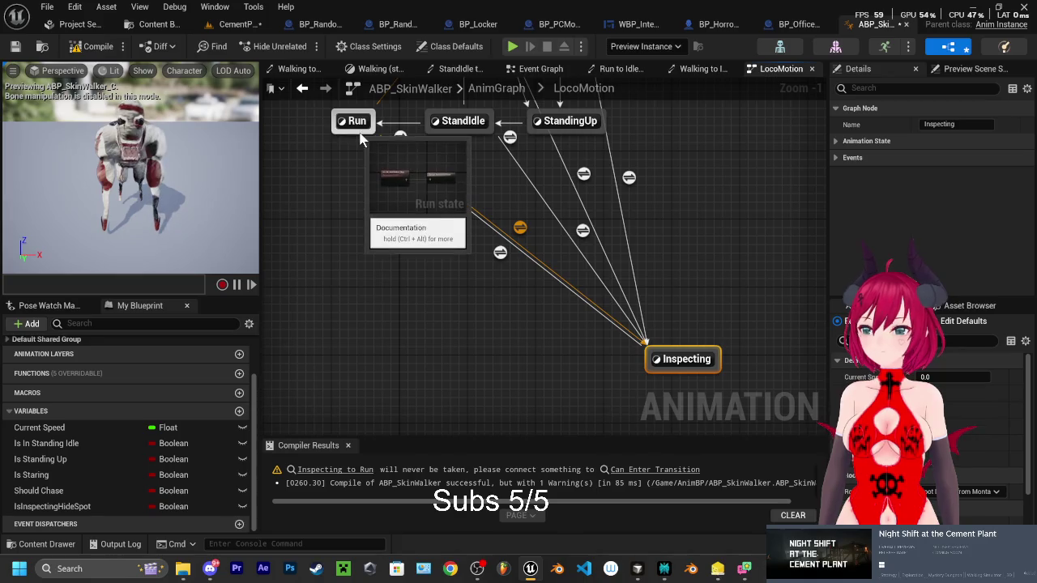
{"action": "left_click_drag", "start_coordinate": [361, 151], "coordinate": [409, 191]}
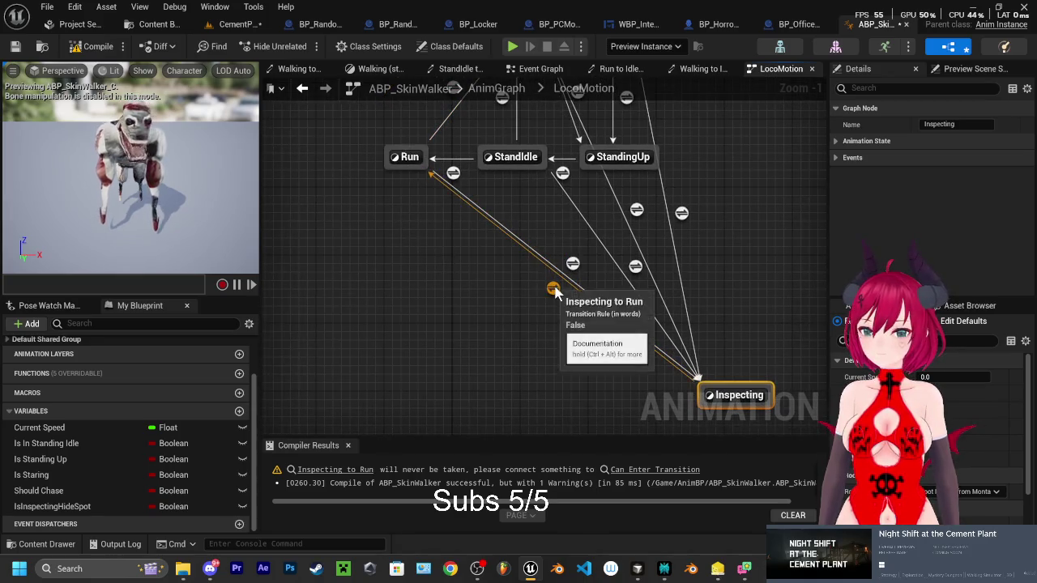
{"action": "left_click_drag", "start_coordinate": [513, 303], "coordinate": [548, 316]}
{"action": "mouse_move", "coordinate": [586, 313]}
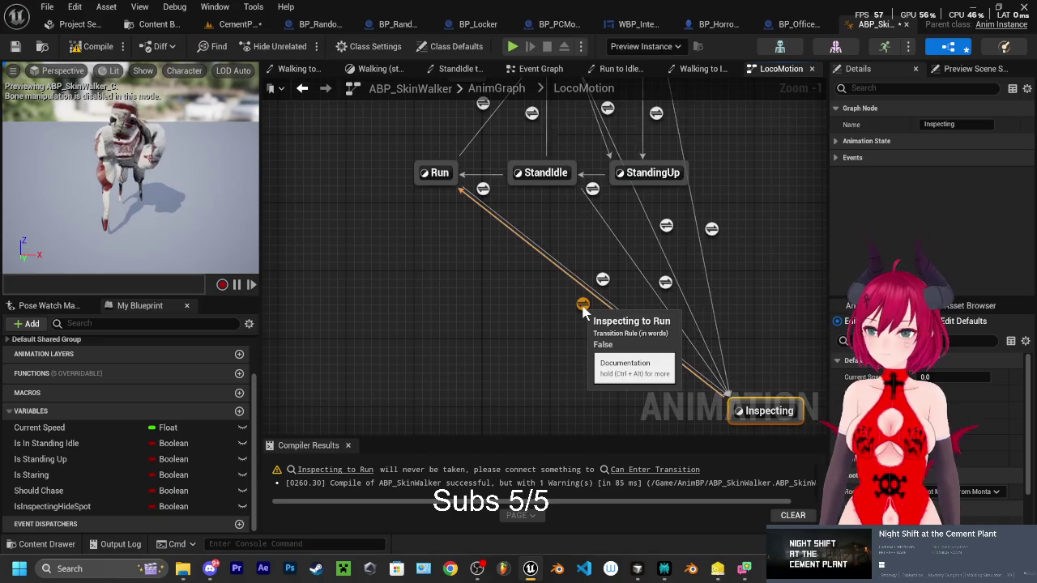
{"action": "double_click", "coordinate": [583, 306]}
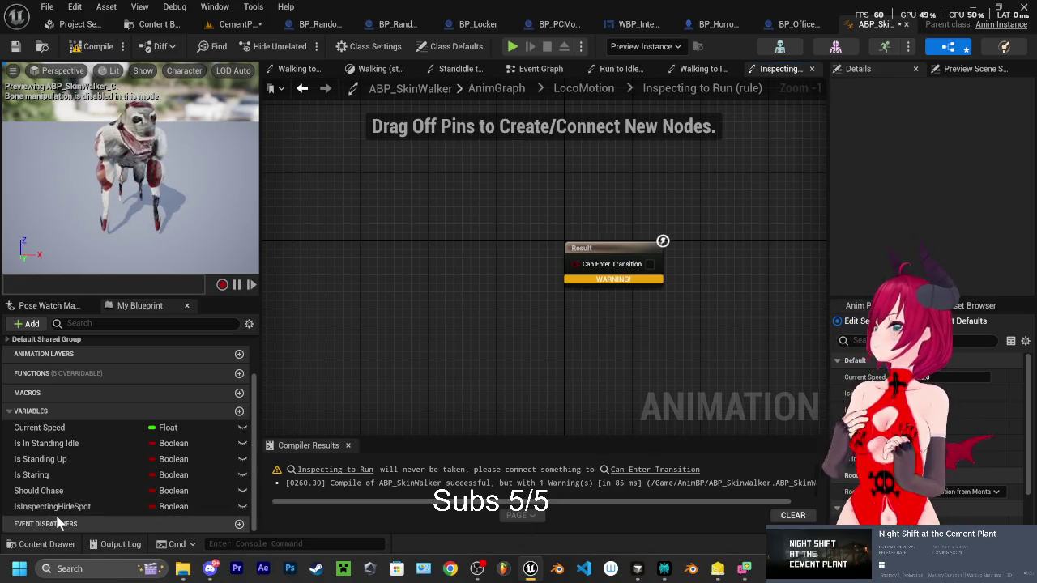
Feed a Get IsInspectingHideSpot through a NOT Boolean node into Can Enter Transition
{"action": "mouse_move", "coordinate": [52, 506]}
{"action": "left_mouse_down"}
{"action": "mouse_move", "coordinate": [373, 316]}
{"action": "mouse_move", "coordinate": [375, 326]}
{"action": "mouse_move", "coordinate": [339, 250]}
{"action": "left_mouse_up"}
{"action": "left_click", "coordinate": [425, 346]}
{"action": "right_click", "coordinate": [458, 354]}
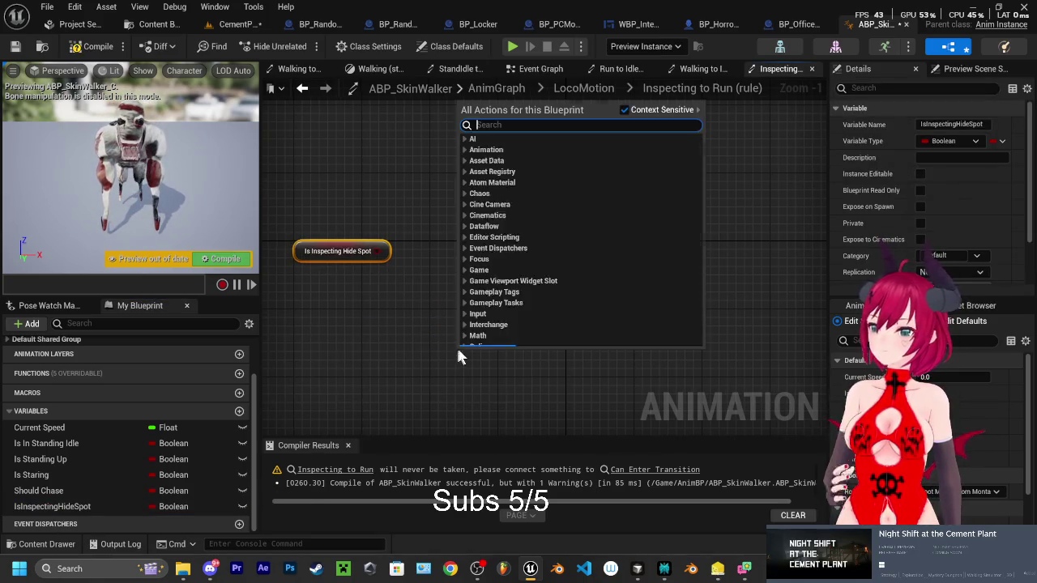
{"action": "type", "text": "not"}
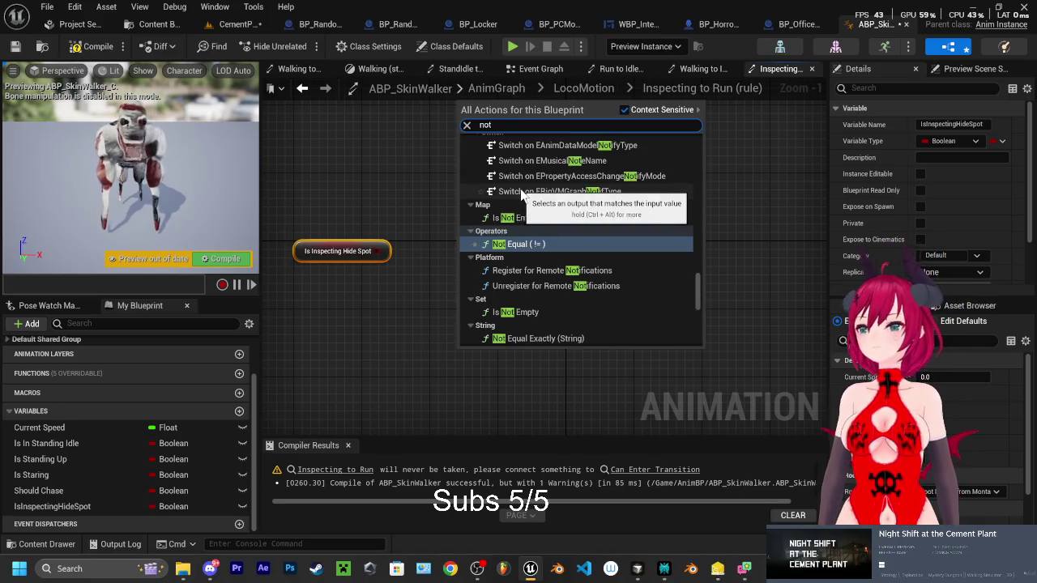
{"action": "type", "text": " boo"}
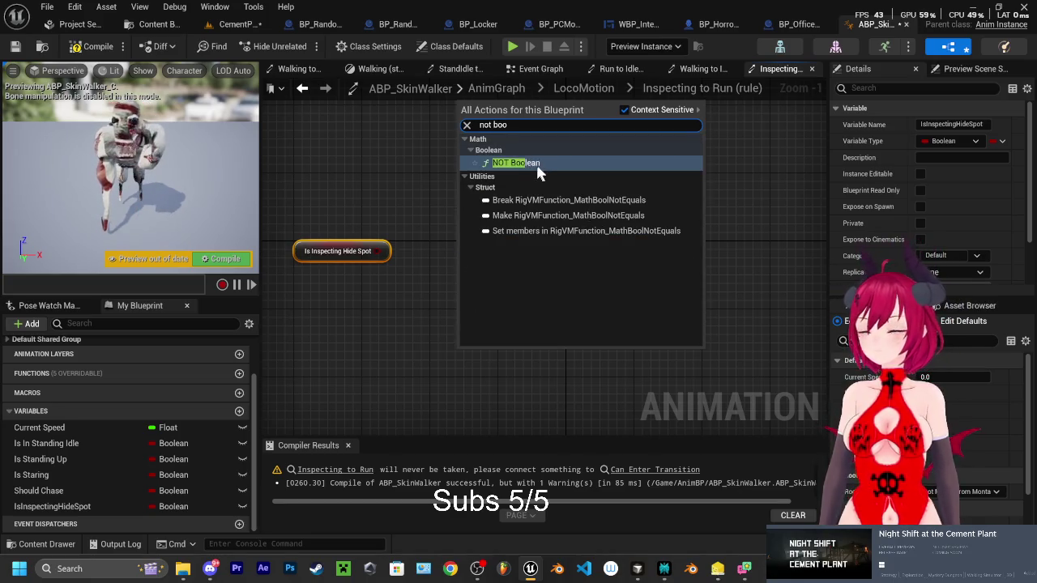
{"action": "left_click", "coordinate": [518, 163]}
{"action": "mouse_move", "coordinate": [384, 247]}
{"action": "left_mouse_down"}
{"action": "mouse_move", "coordinate": [467, 354]}
{"action": "mouse_move", "coordinate": [508, 248]}
{"action": "mouse_move", "coordinate": [553, 271]}
{"action": "mouse_move", "coordinate": [577, 265]}
{"action": "left_mouse_up"}
{"action": "left_click_drag", "start_coordinate": [476, 258], "coordinate": [484, 265]}
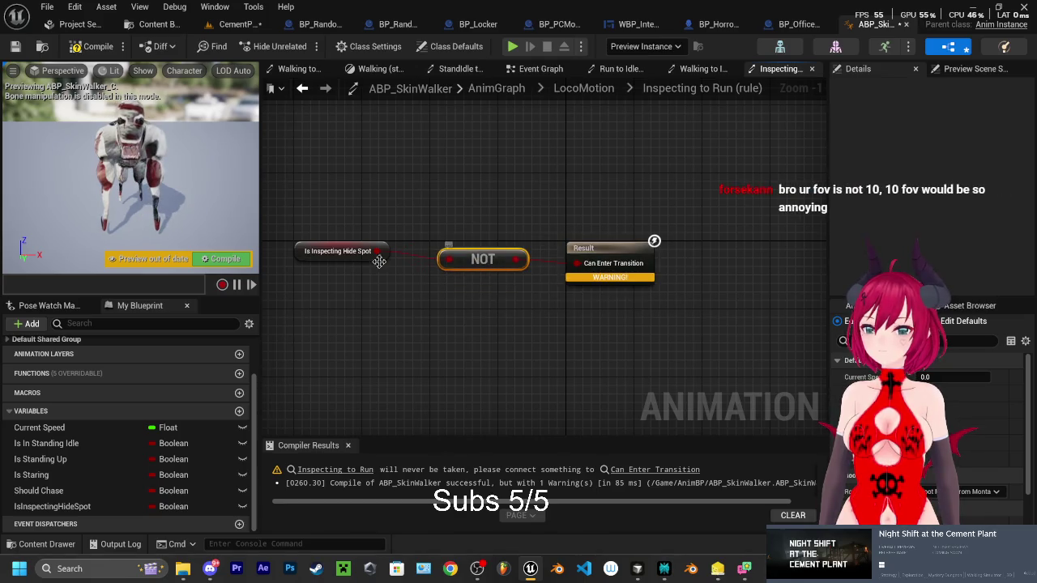
Compile ABP_SkinWalker and go back to the CementPlant level
{"action": "left_click", "coordinate": [245, 260]}
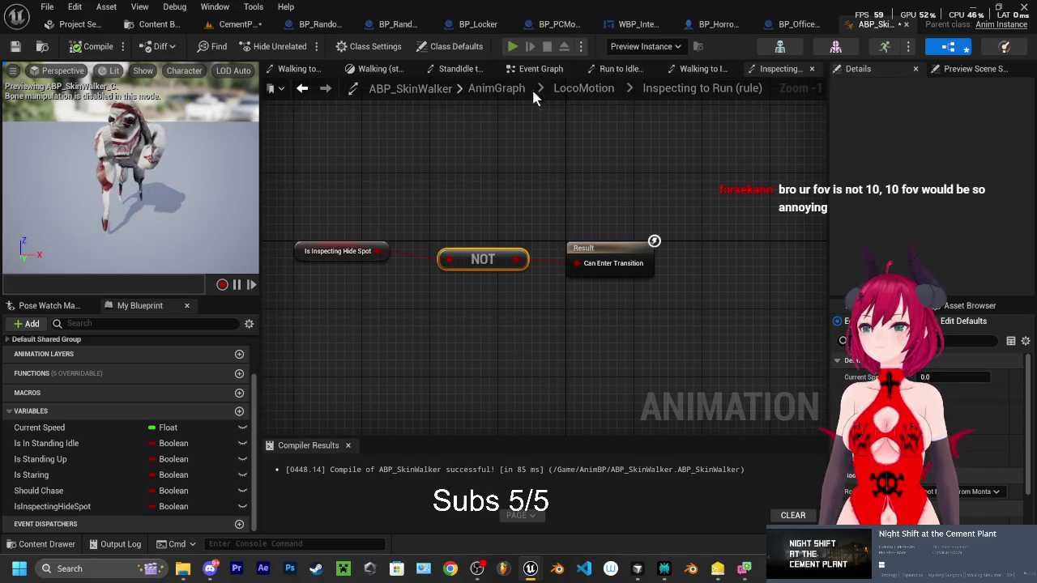
{"action": "key", "text": "alt+Tab"}
{"action": "key", "text": "alt+Tab"}
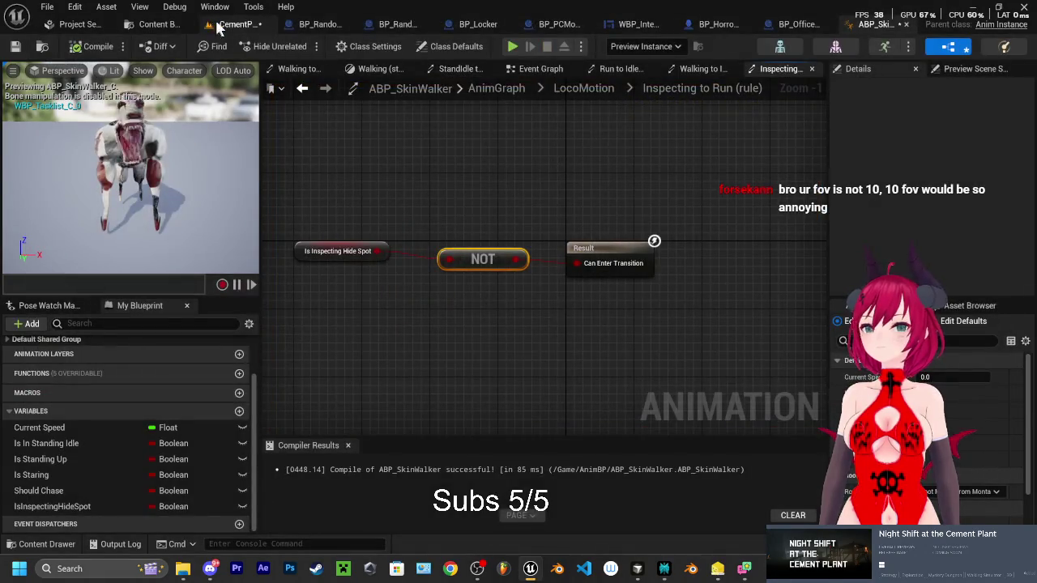
{"action": "left_click", "coordinate": [219, 25]}
Play CementPlant, walk under the overpass to trigger the chase, and hide in the locker
{"action": "left_click", "coordinate": [299, 46]}
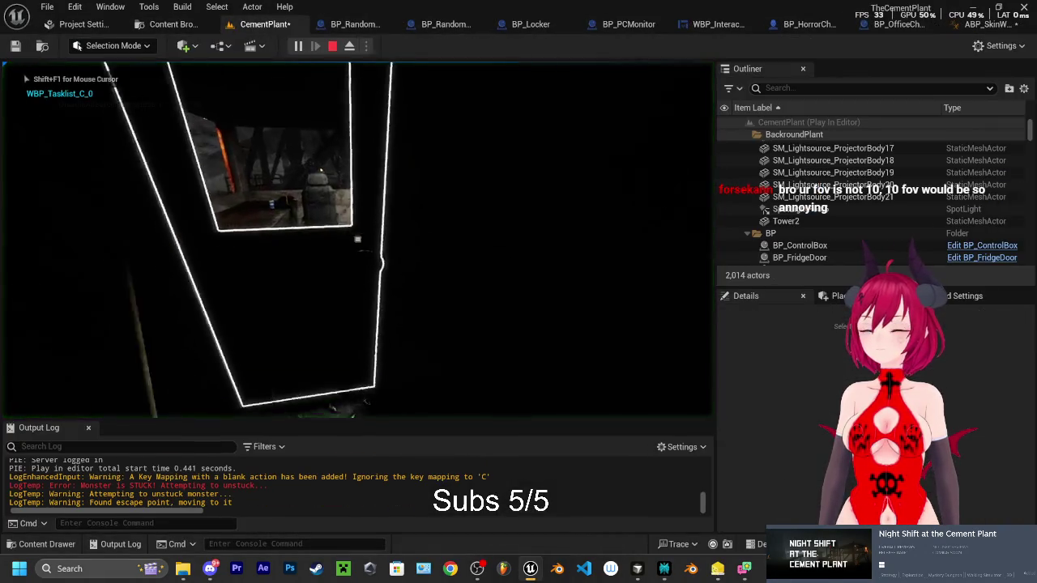
{"action": "key", "text": "w"}
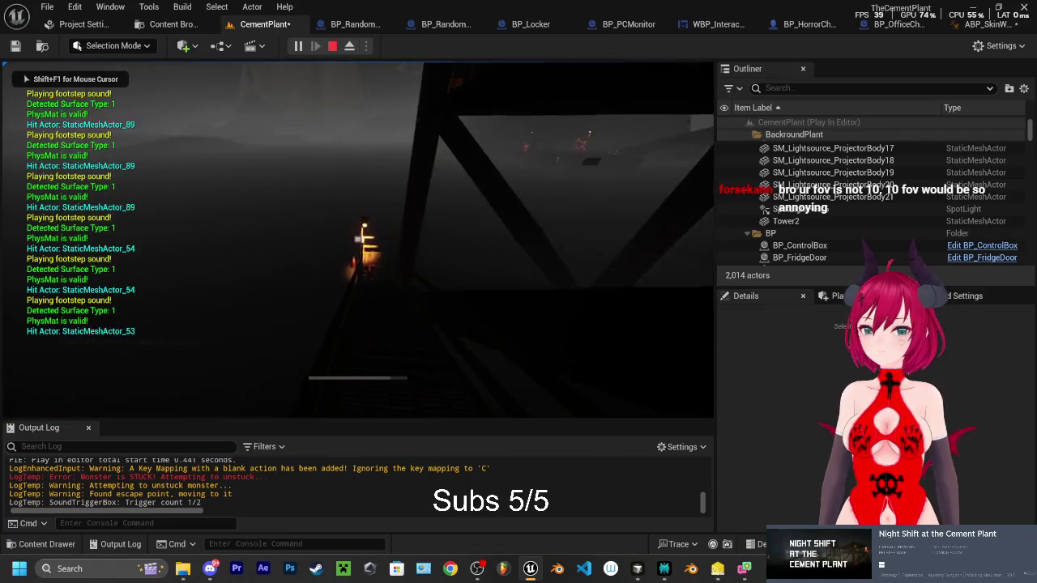
{"action": "key", "text": "w"}
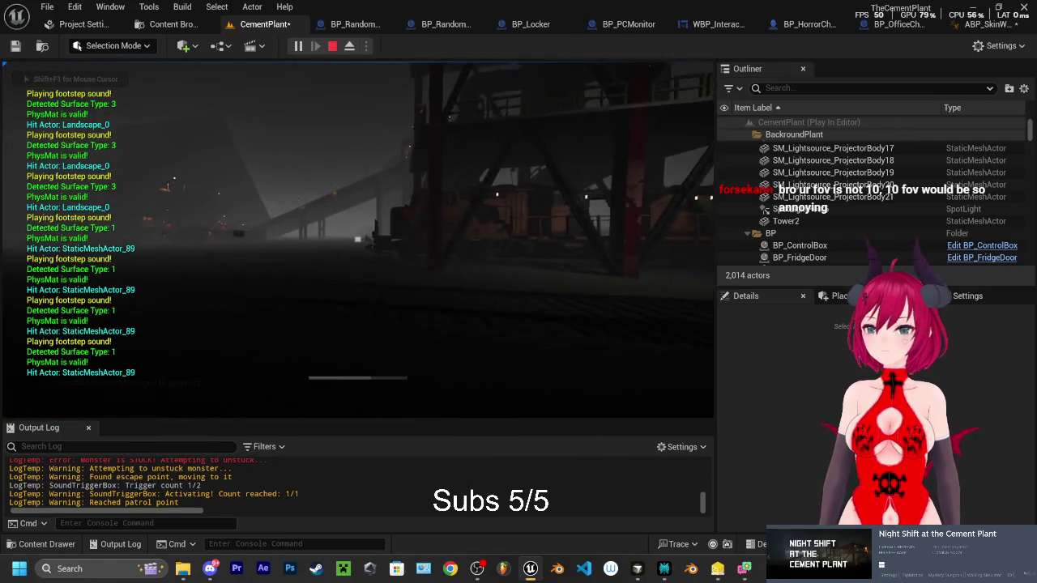
{"action": "key", "text": "w"}
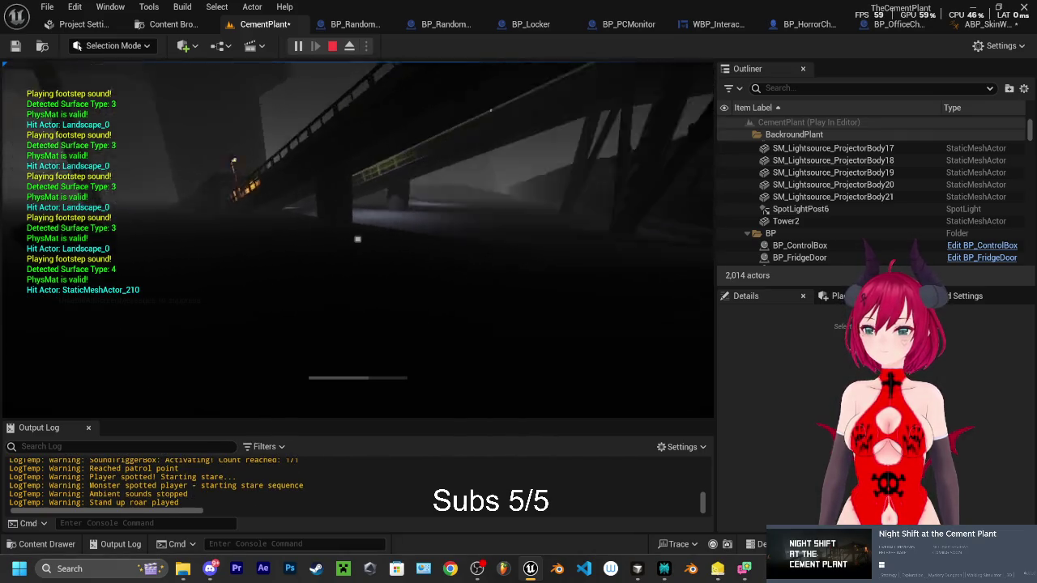
{"action": "key", "text": "w"}
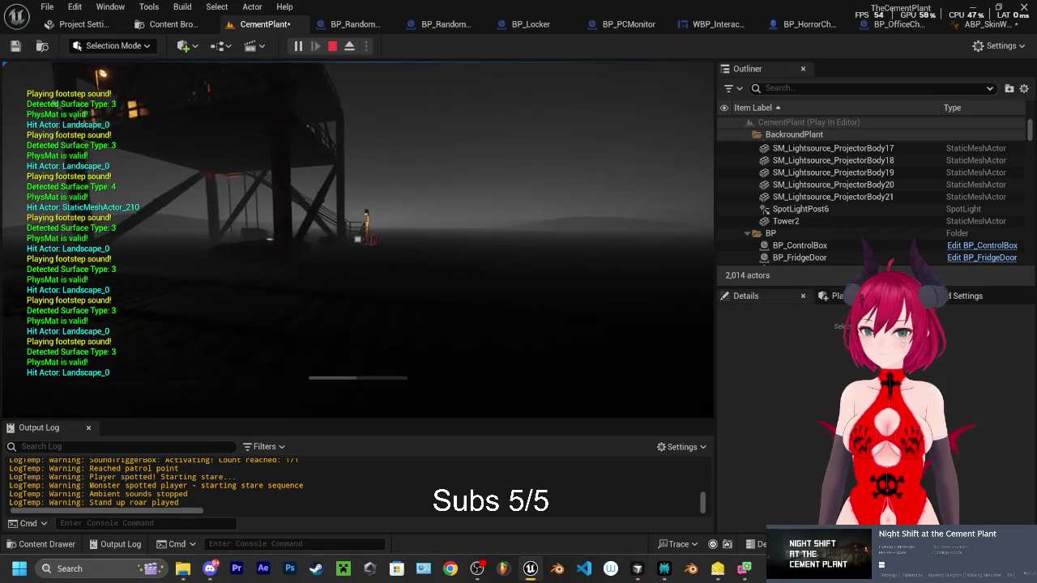
{"action": "key", "text": "w"}
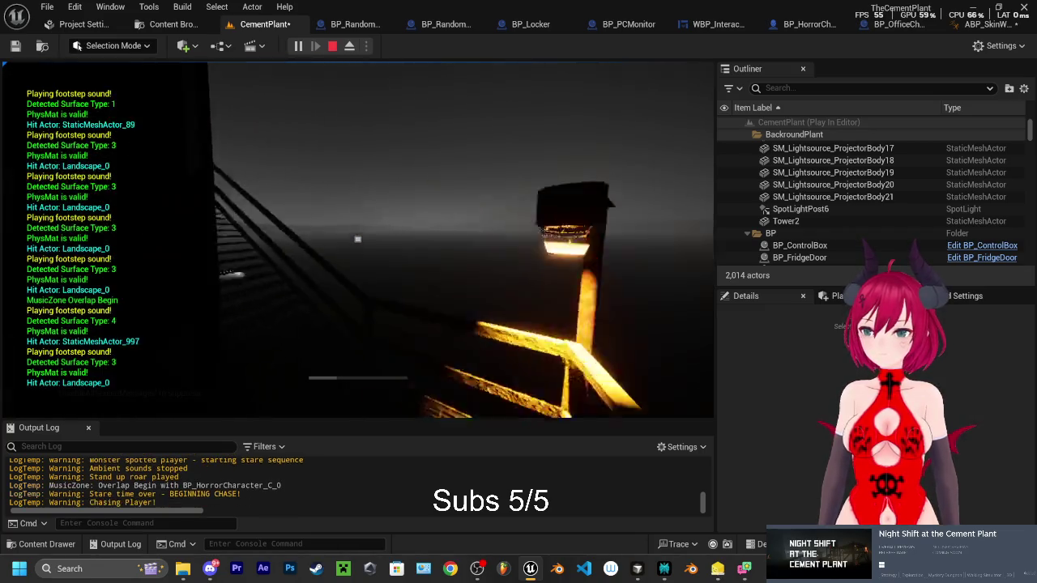
{"action": "key", "text": "w"}
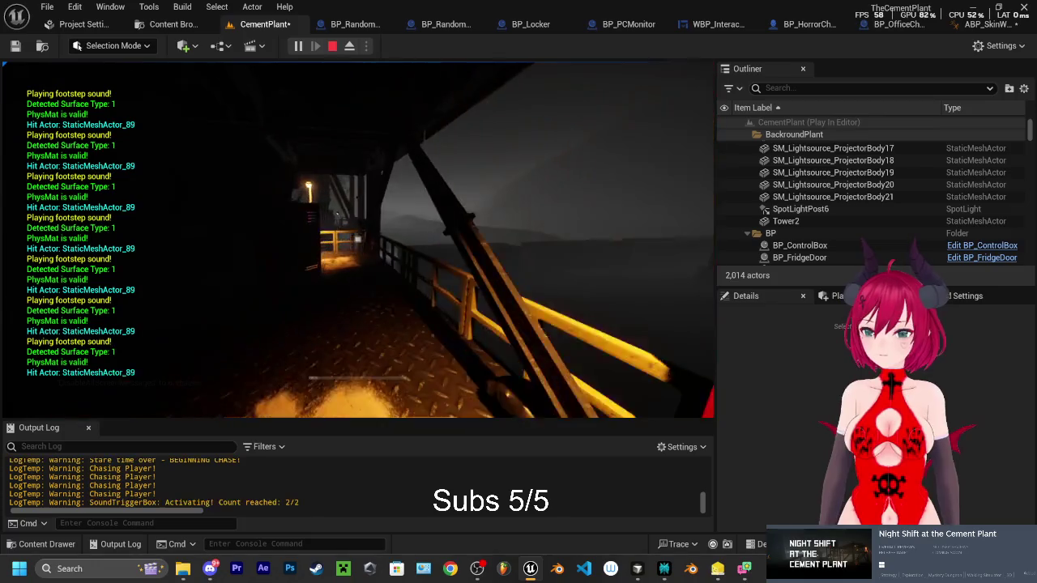
{"action": "key", "text": "w"}
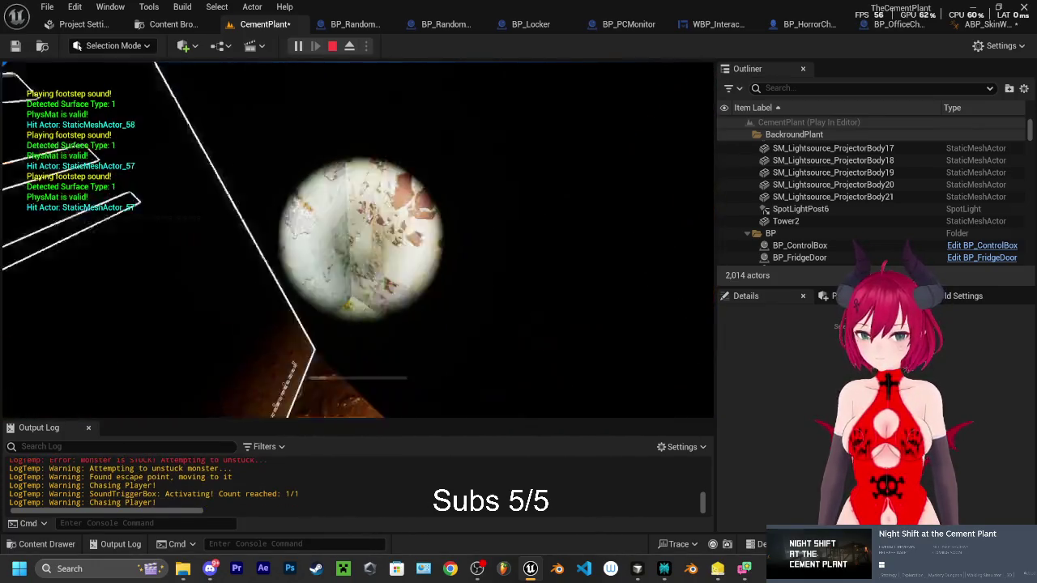
{"action": "key", "text": "e"}
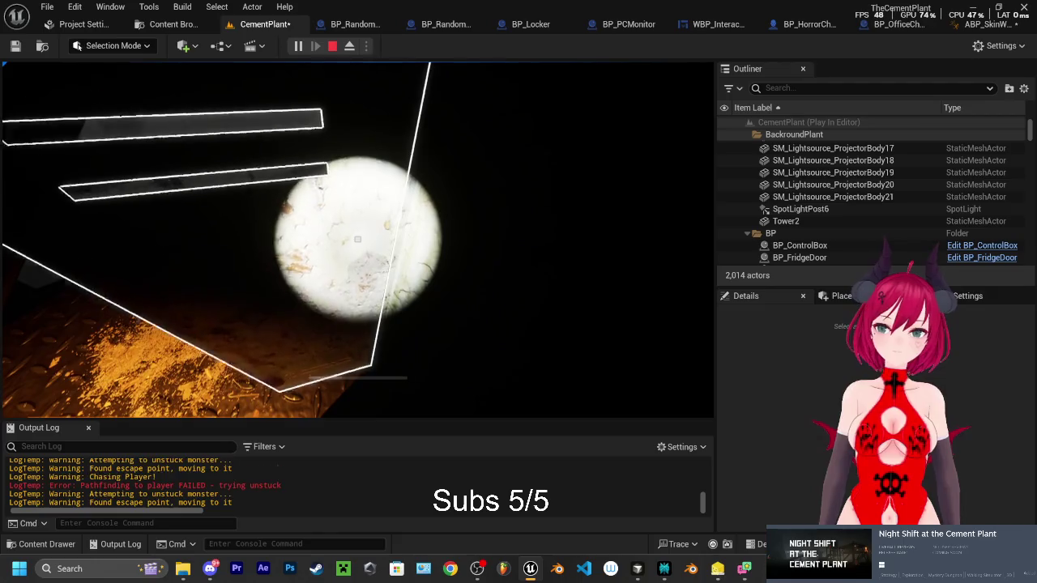
Eject with F8, follow the SkinWalker across the catwalks and train, then stop the session
{"action": "key", "text": "F8"}
{"action": "key", "text": "s"}
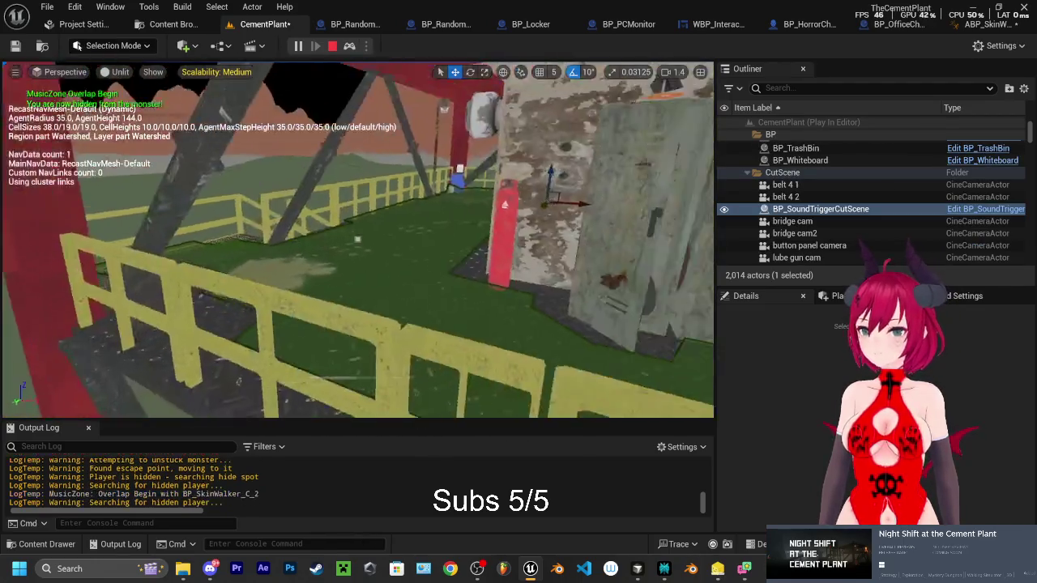
{"action": "key", "text": "a"}
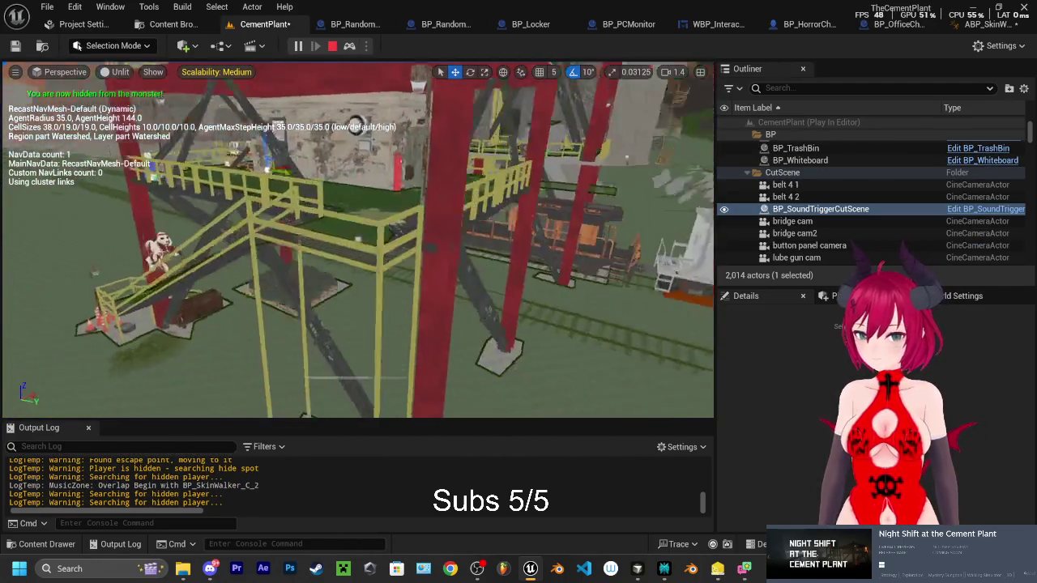
{"action": "key", "text": "s"}
{"action": "key", "text": "w"}
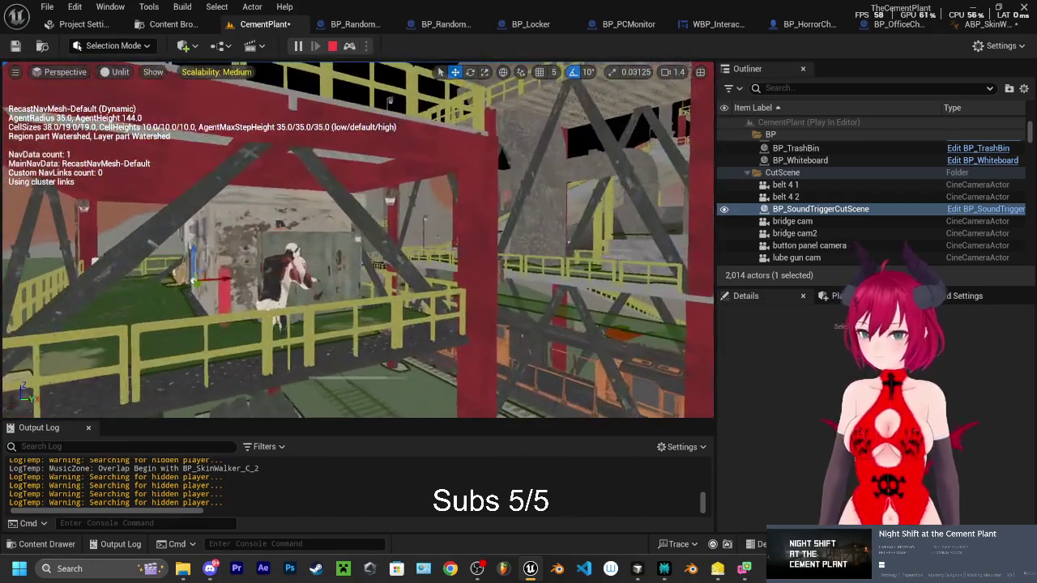
{"action": "key", "text": "w"}
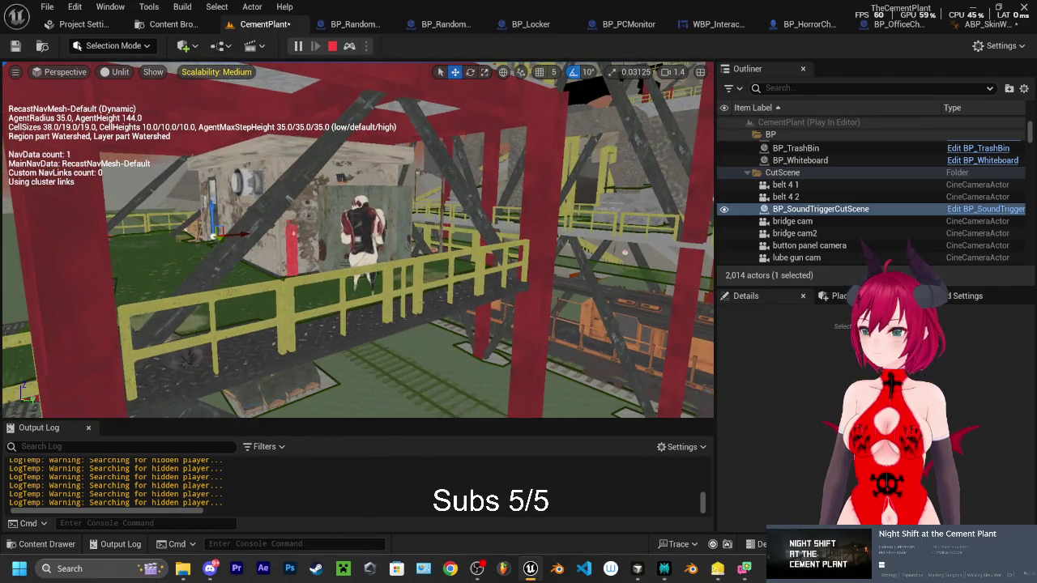
{"action": "key", "text": "s"}
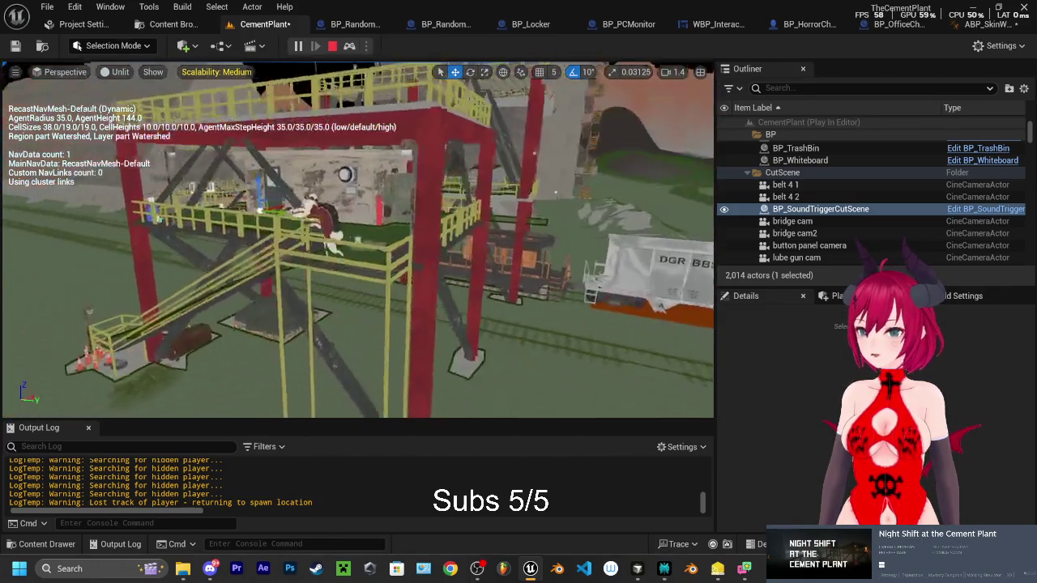
{"action": "key", "text": "w"}
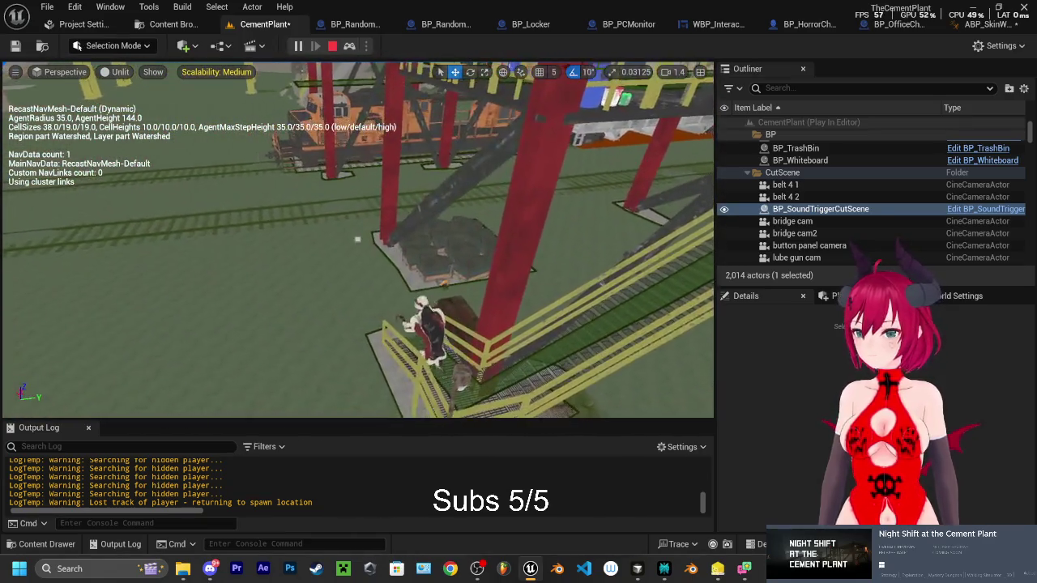
{"action": "key", "text": "w"}
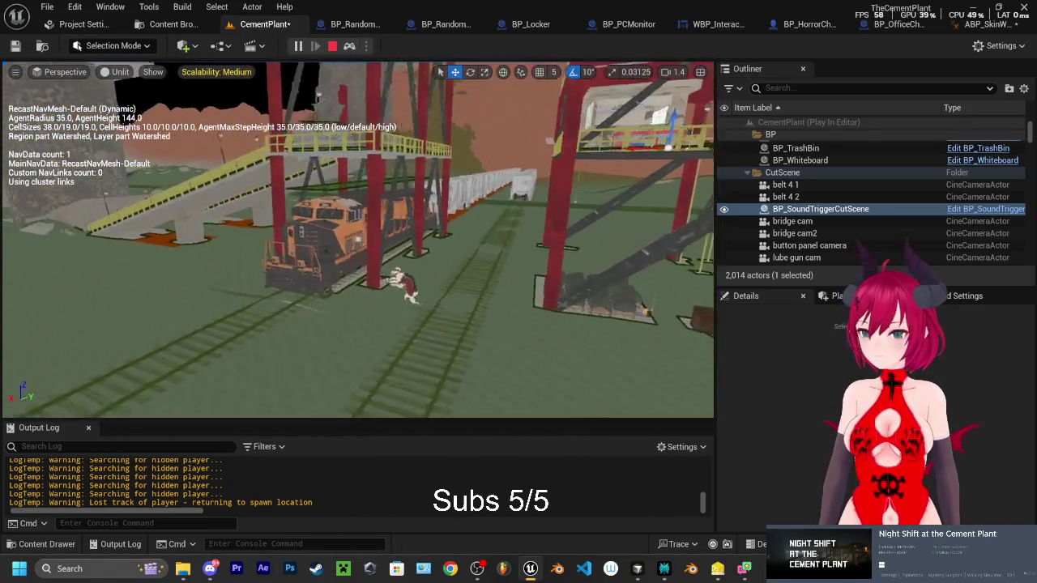
{"action": "key", "text": "w"}
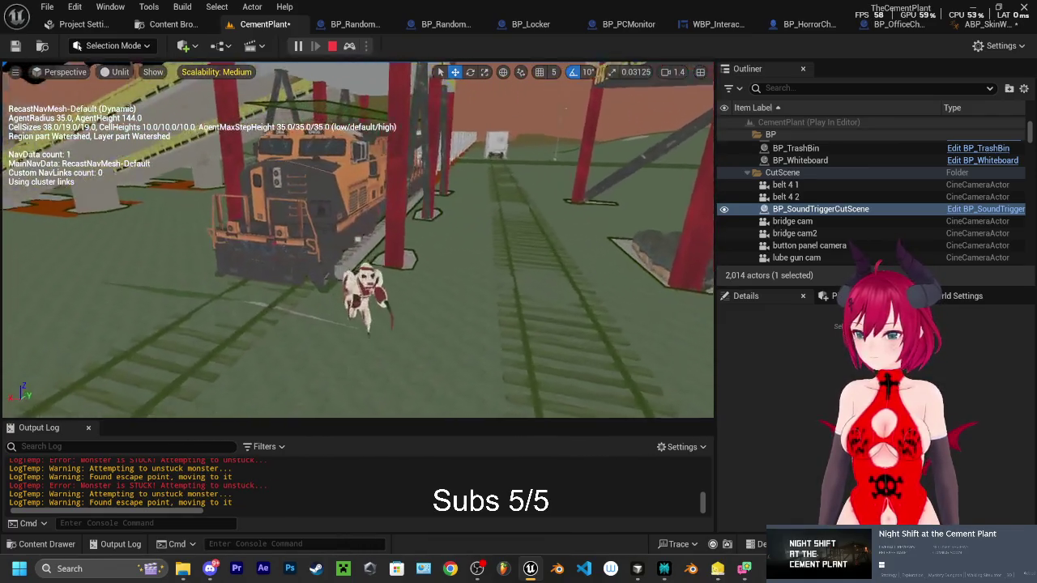
{"action": "key", "text": "w"}
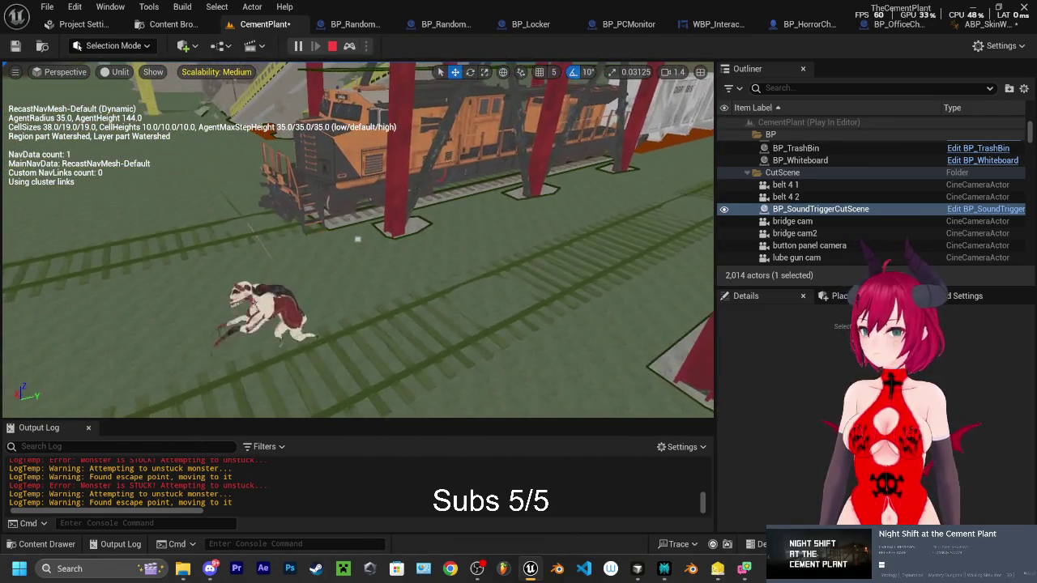
{"action": "key", "text": "w"}
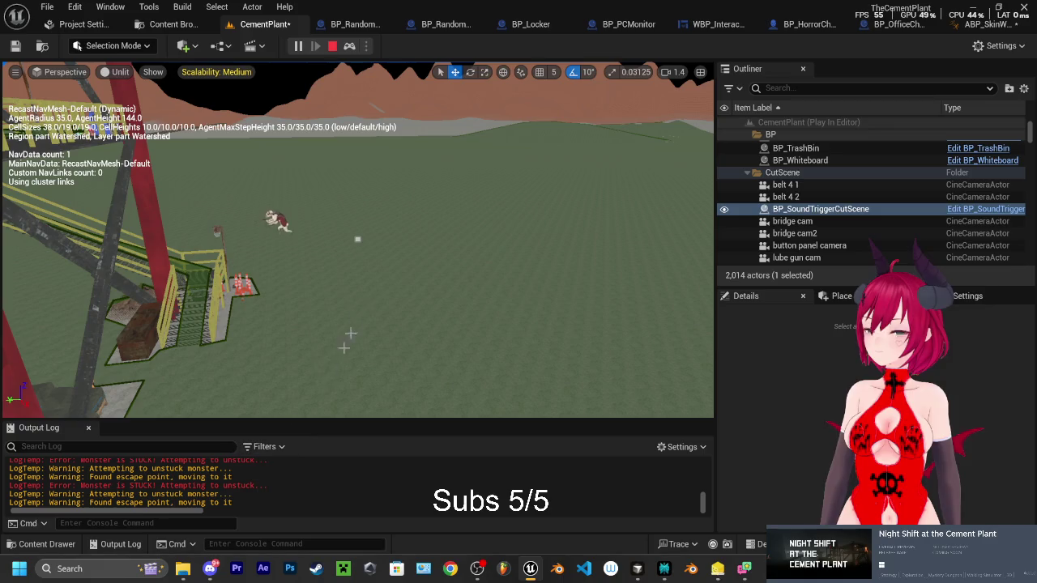
{"action": "left_click", "coordinate": [332, 45]}
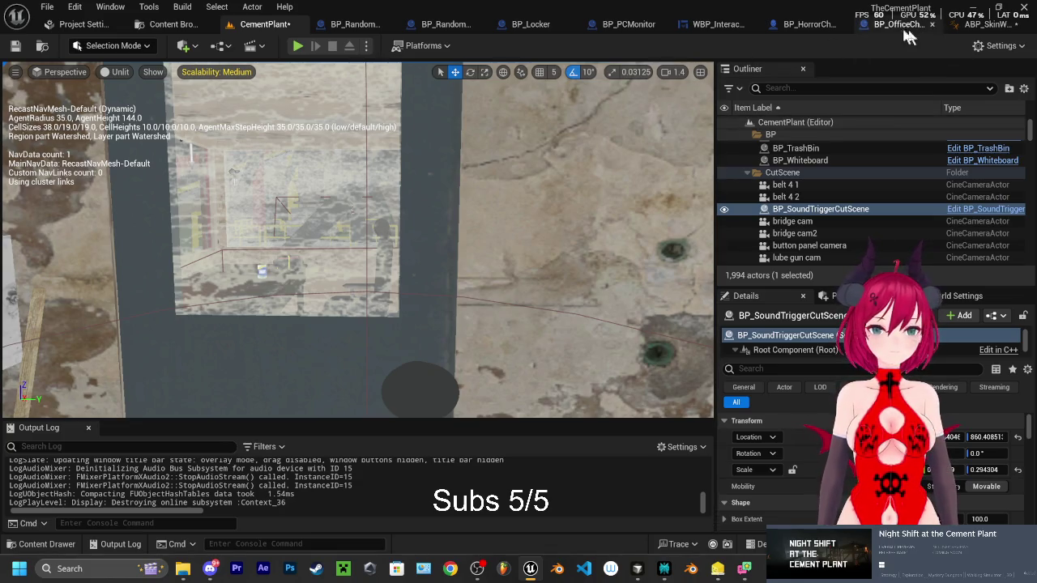
Leave the Unreal Blueprint editor and bring Discord's SOS #chat channel to the front
{"action": "left_click", "coordinate": [792, 31]}
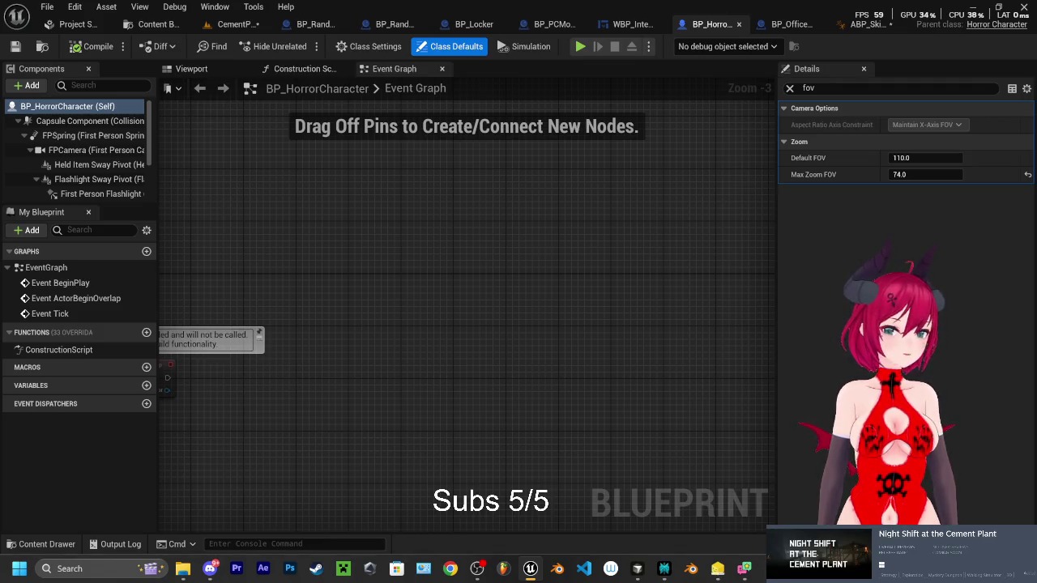
{"action": "left_click", "coordinate": [209, 571]}
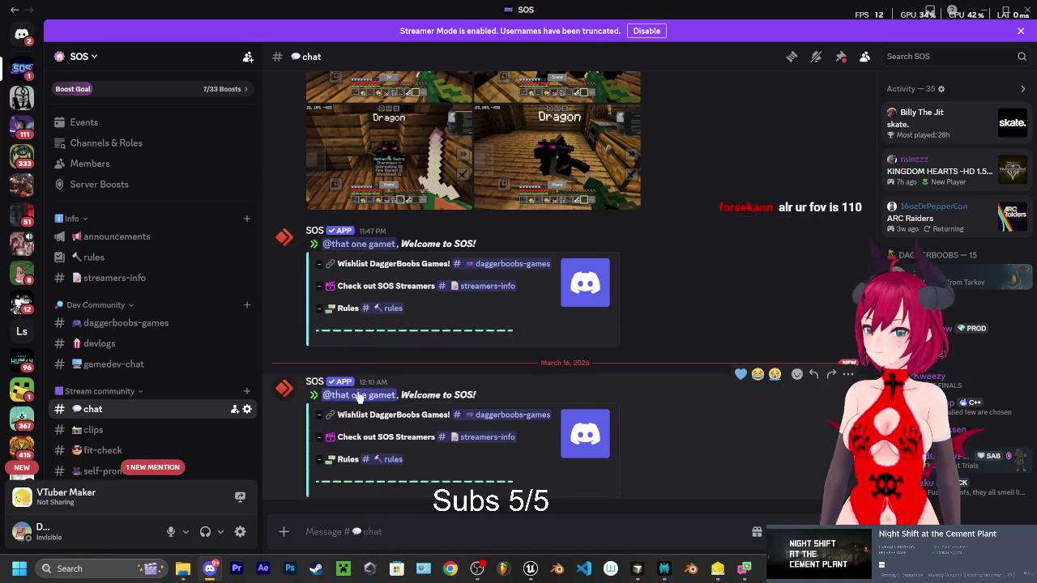
{"action": "left_click", "coordinate": [359, 245]}
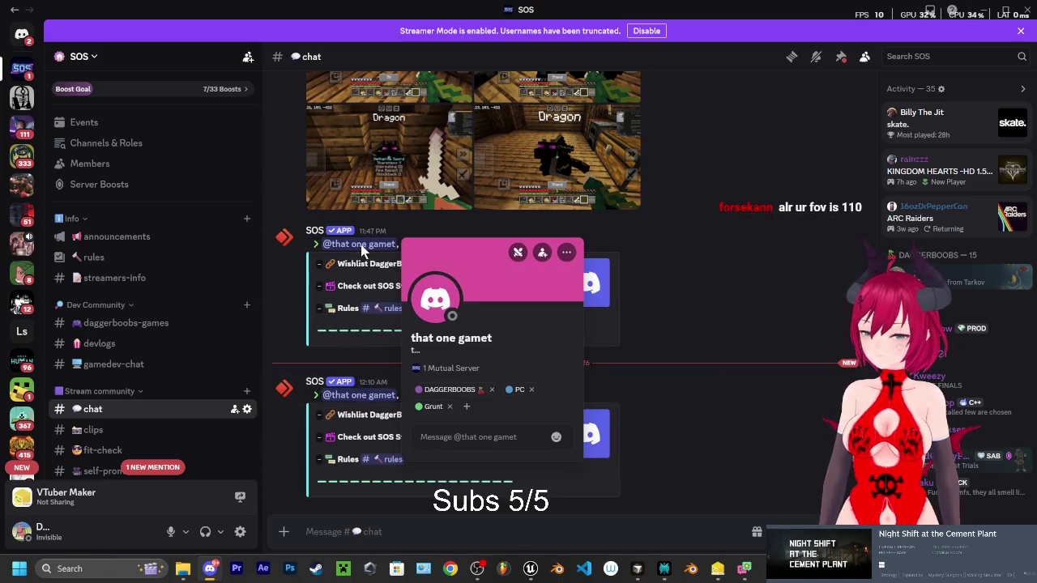
{"action": "left_click", "coordinate": [357, 397]}
{"action": "left_click", "coordinate": [357, 397]}
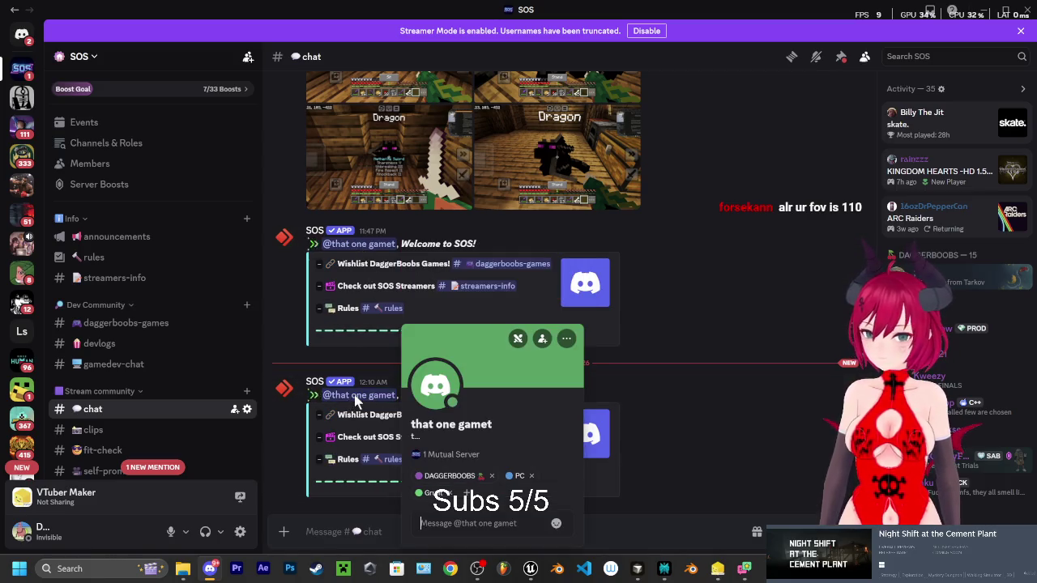
{"action": "left_click", "coordinate": [360, 244]}
{"action": "left_click", "coordinate": [361, 245]}
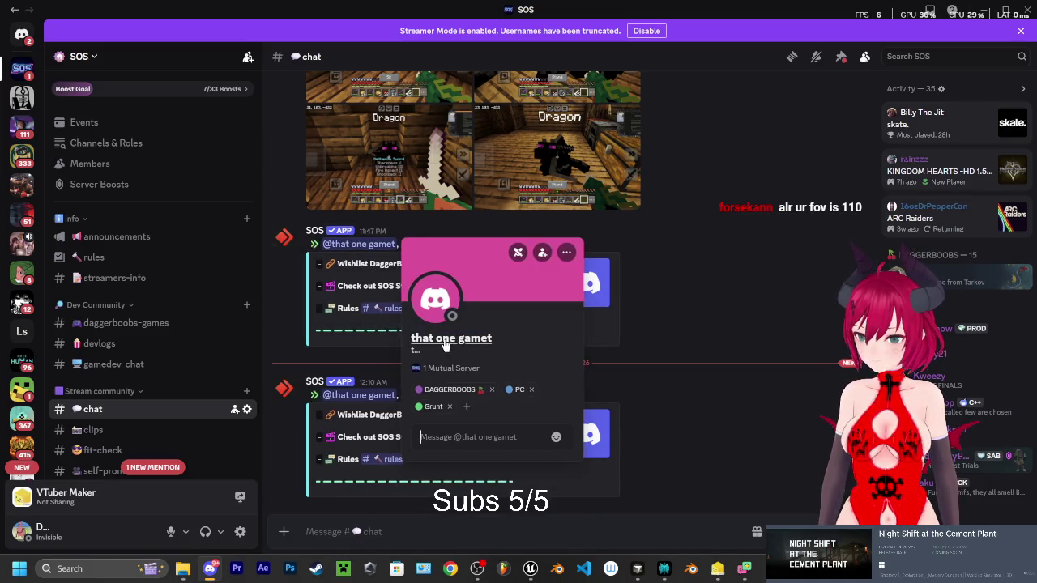
{"action": "left_click", "coordinate": [354, 401]}
{"action": "left_click", "coordinate": [354, 401]}
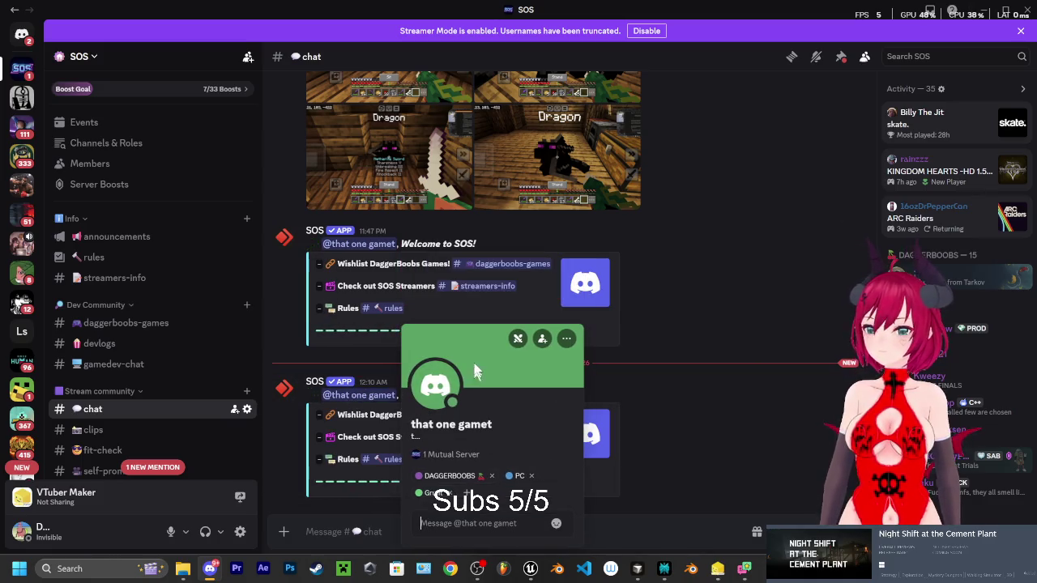
{"action": "left_click", "coordinate": [362, 246]}
{"action": "left_click", "coordinate": [362, 247]}
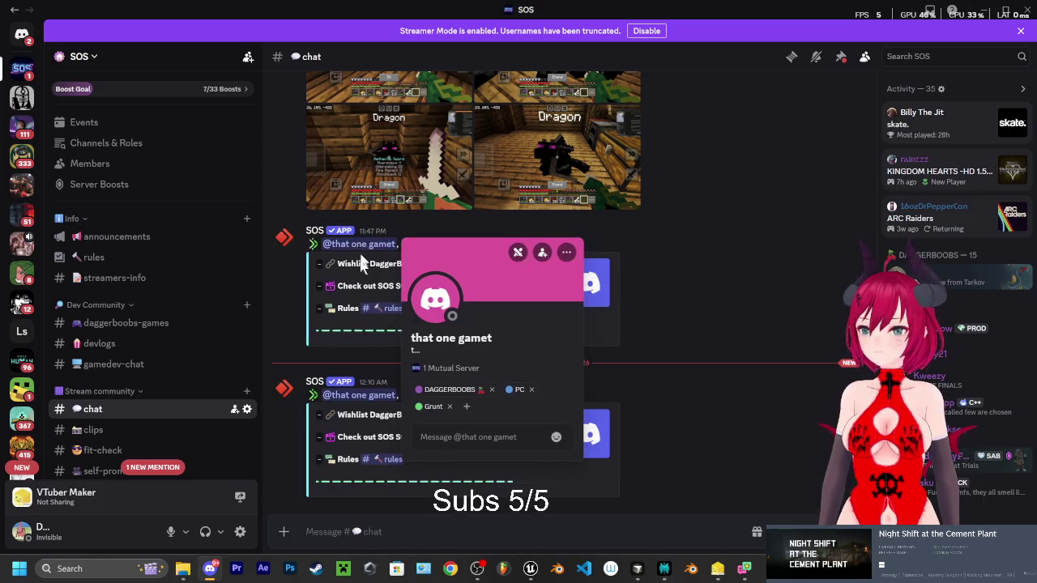
{"action": "left_click", "coordinate": [353, 398]}
{"action": "left_click", "coordinate": [359, 401]}
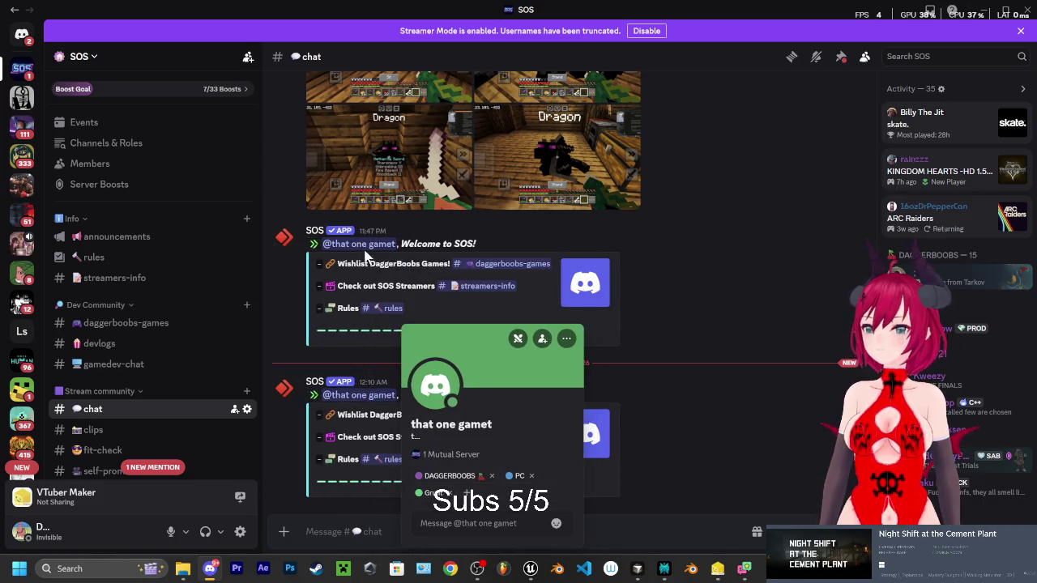
{"action": "left_click", "coordinate": [369, 248]}
{"action": "left_click", "coordinate": [369, 248]}
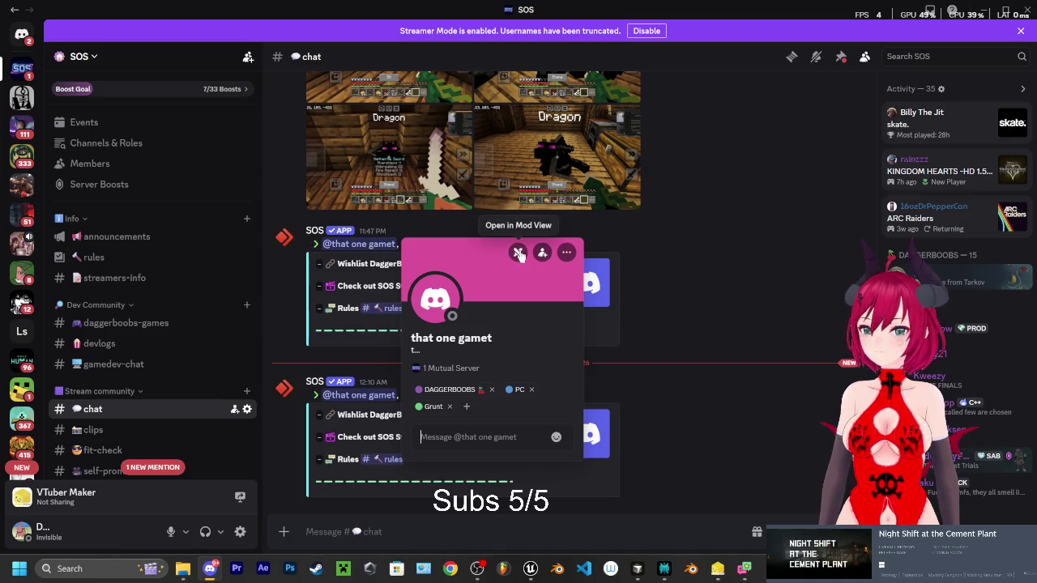
Check the profile card's extra options, then open the member's full profile
{"action": "left_click", "coordinate": [567, 252]}
{"action": "left_click", "coordinate": [500, 309]}
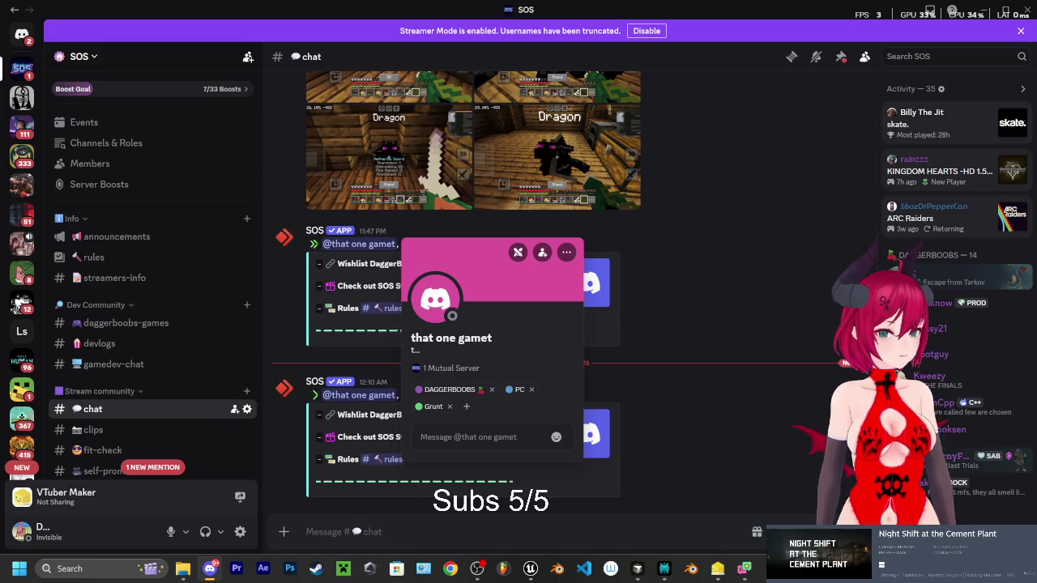
{"action": "left_click", "coordinate": [419, 300]}
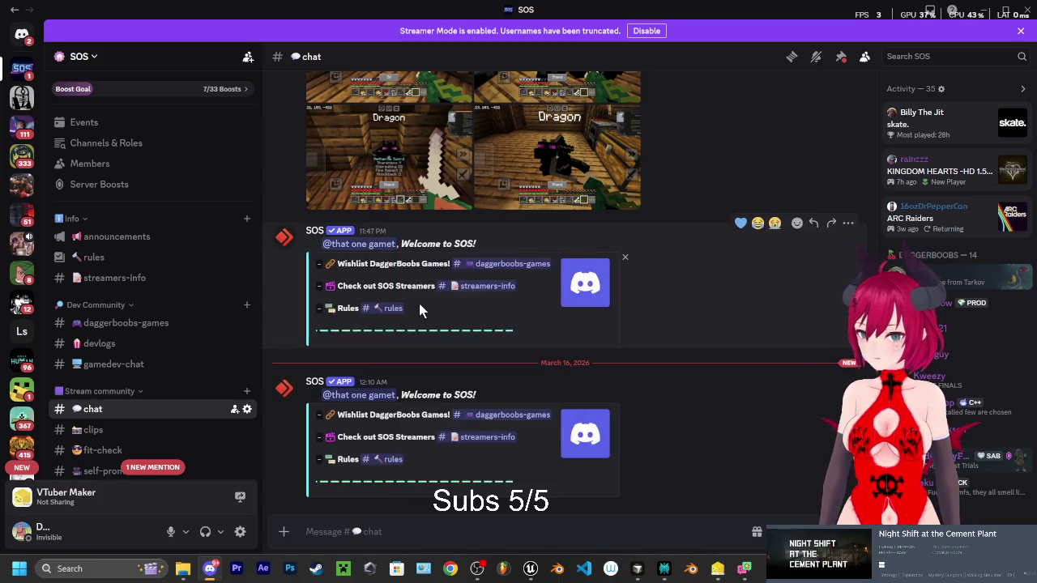
Review the full profile's options and roles, then close it and return to chat
{"action": "left_click", "coordinate": [380, 250]}
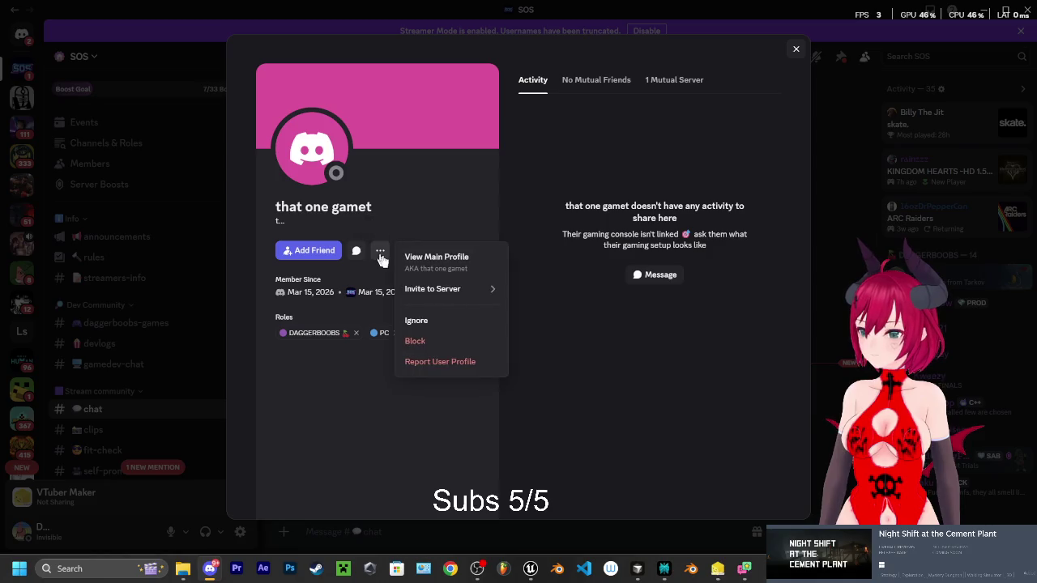
{"action": "left_click", "coordinate": [444, 203]}
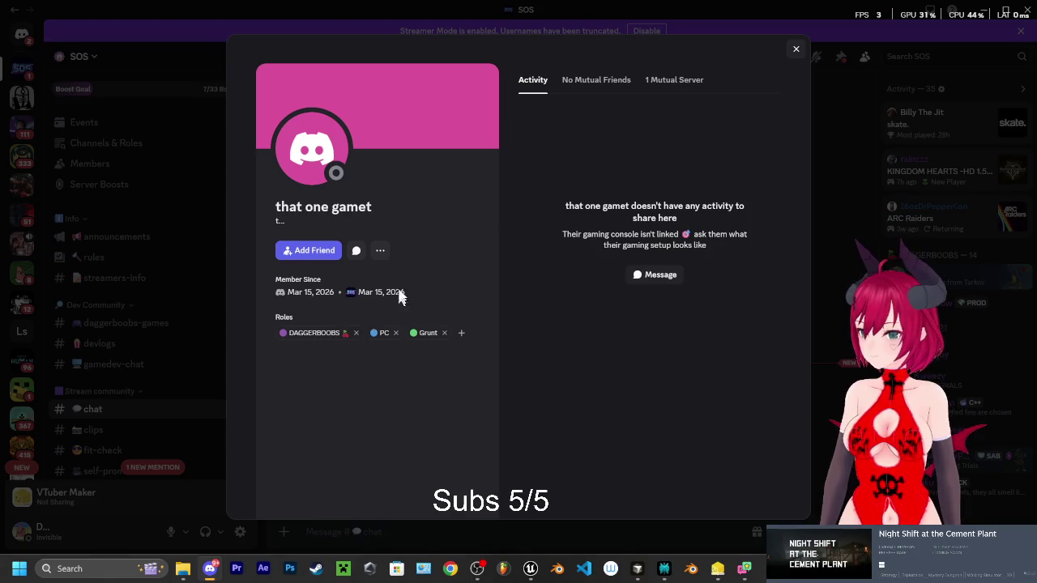
{"action": "left_click", "coordinate": [796, 51]}
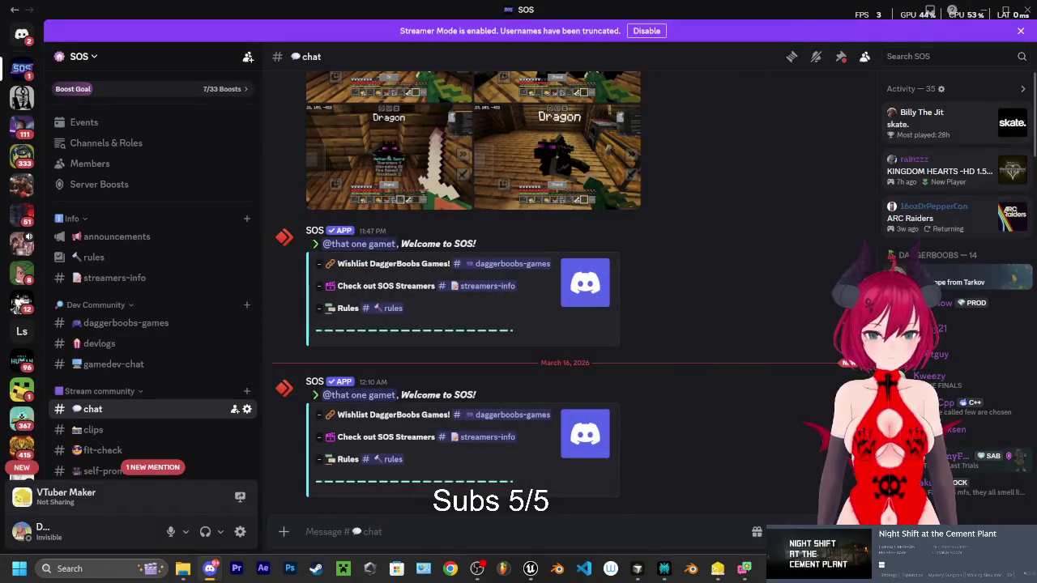
Find the new member in the server member list and bring up their actions menu
{"action": "scroll", "coordinate": [948, 297], "scroll_direction": "down", "scroll_amount": 5}
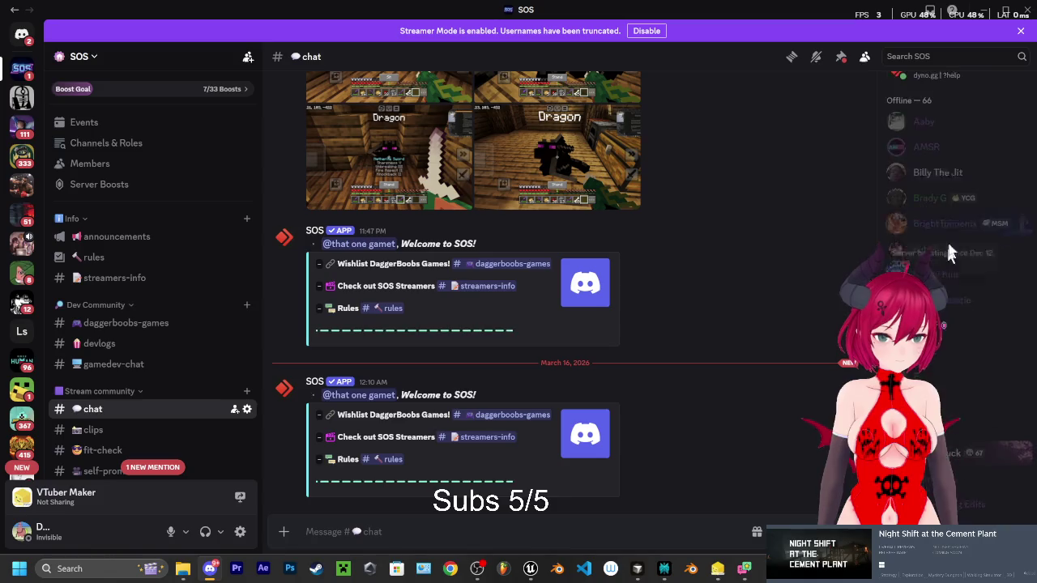
{"action": "scroll", "coordinate": [924, 194], "scroll_direction": "down", "scroll_amount": 10}
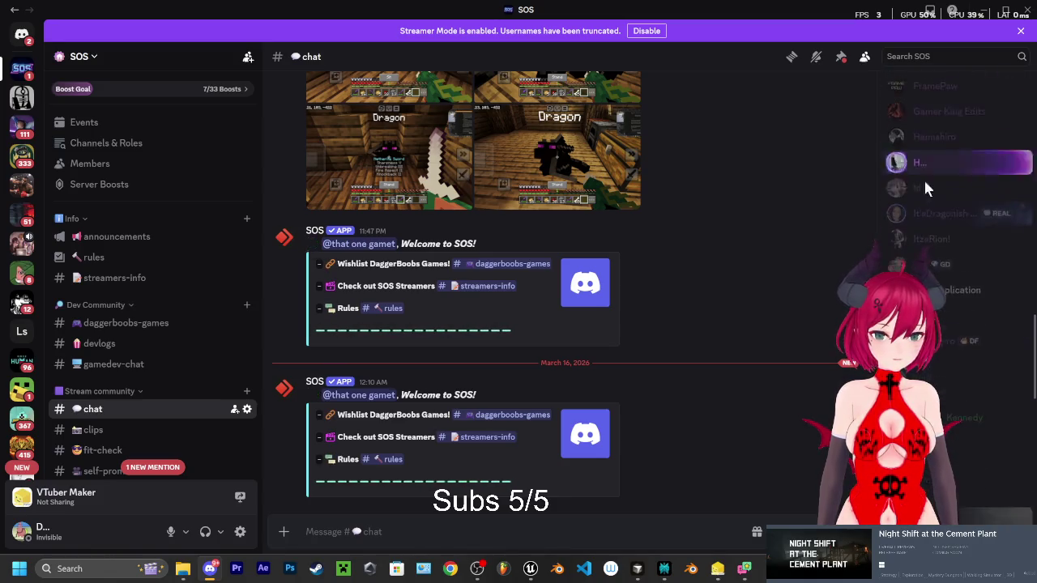
{"action": "scroll", "coordinate": [956, 276], "scroll_direction": "down", "scroll_amount": 10}
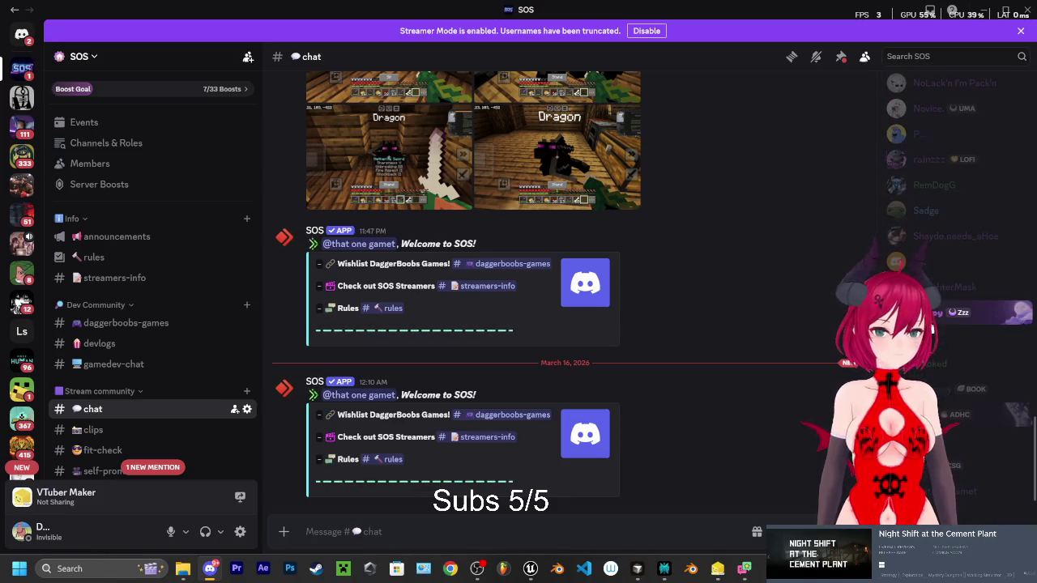
{"action": "left_click", "coordinate": [955, 309]}
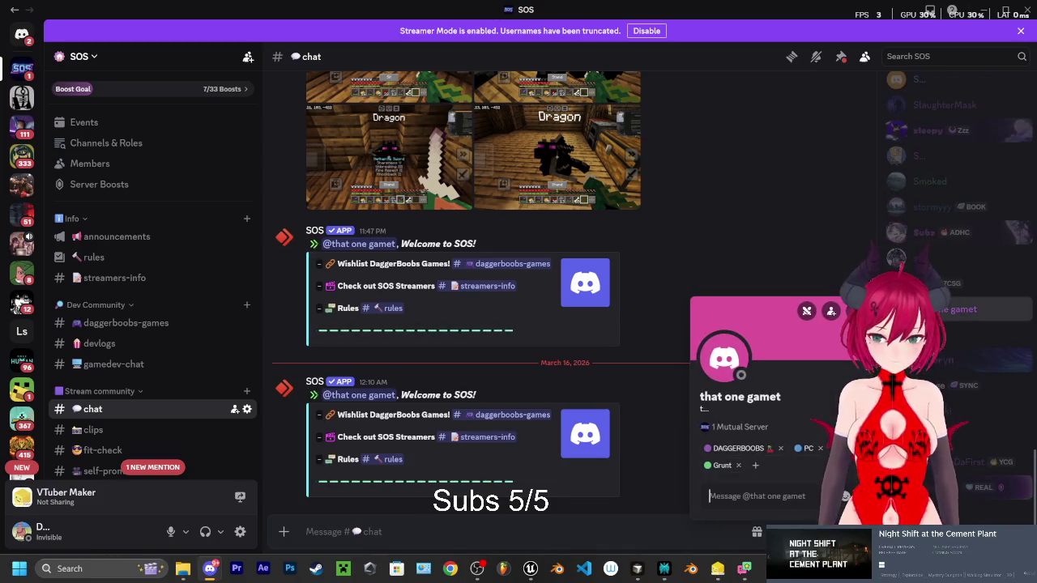
{"action": "left_click", "coordinate": [936, 310]}
{"action": "right_click", "coordinate": [937, 310]}
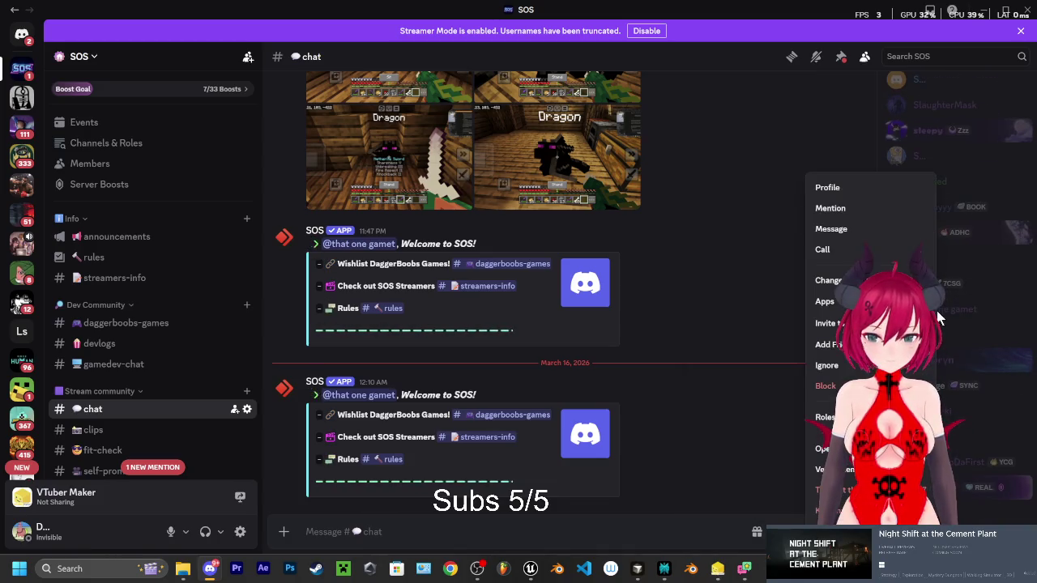
Start banning, then kicking the member, cancelling both confirmations so they stay
{"action": "left_click", "coordinate": [835, 530]}
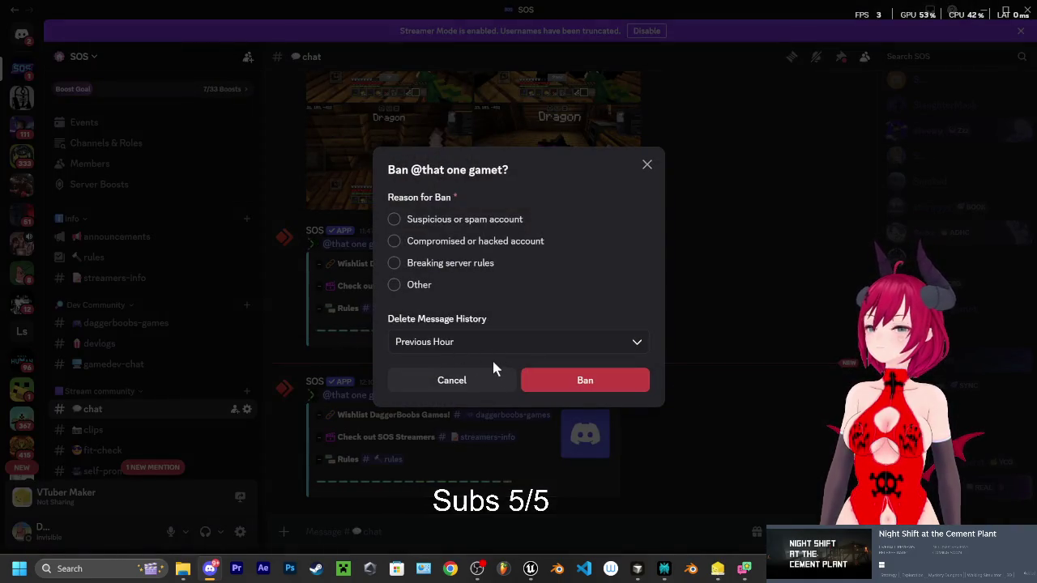
{"action": "left_click", "coordinate": [566, 377]}
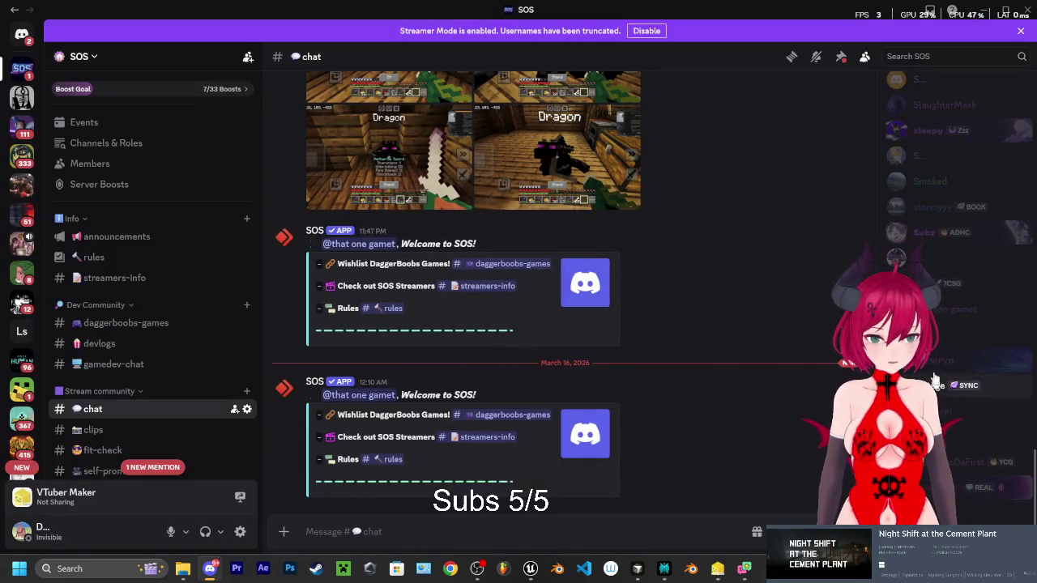
{"action": "right_click", "coordinate": [931, 310]}
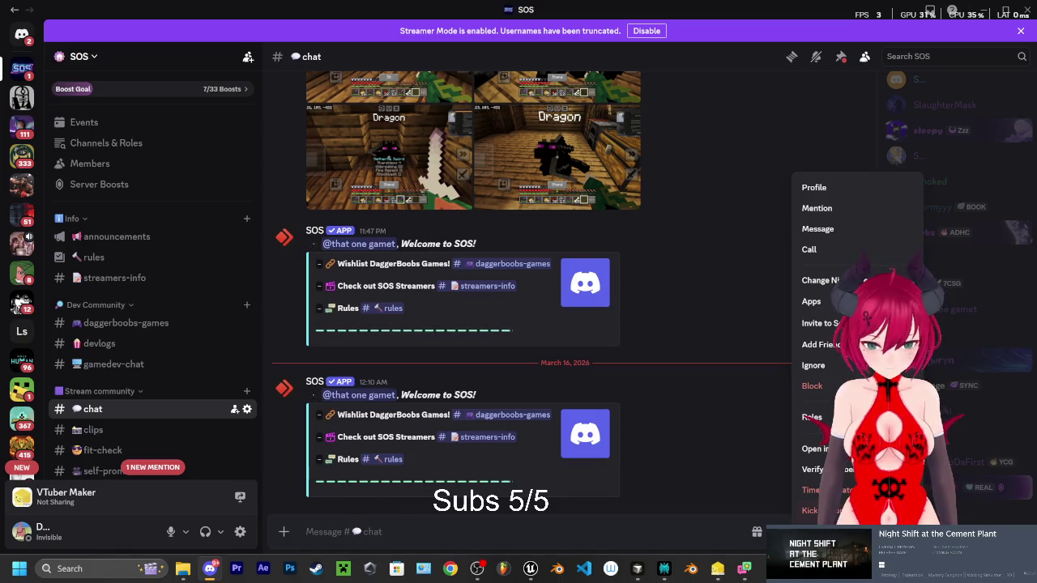
{"action": "left_click", "coordinate": [811, 510]}
{"action": "left_click", "coordinate": [554, 360]}
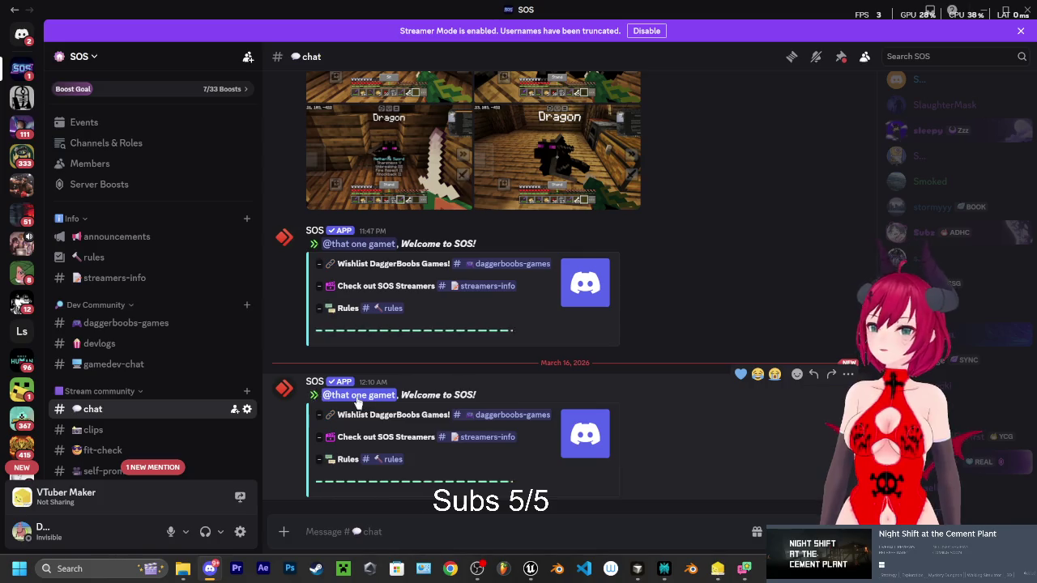
Glance at the member's profile from the second welcome, then return to Unreal Editor
{"action": "left_click", "coordinate": [361, 396]}
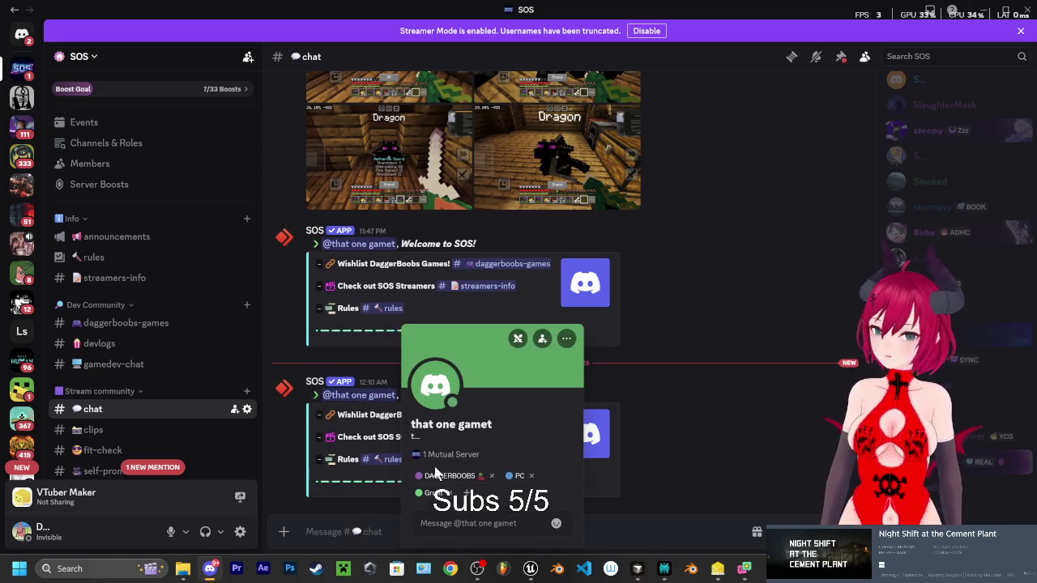
{"action": "left_click", "coordinate": [700, 325]}
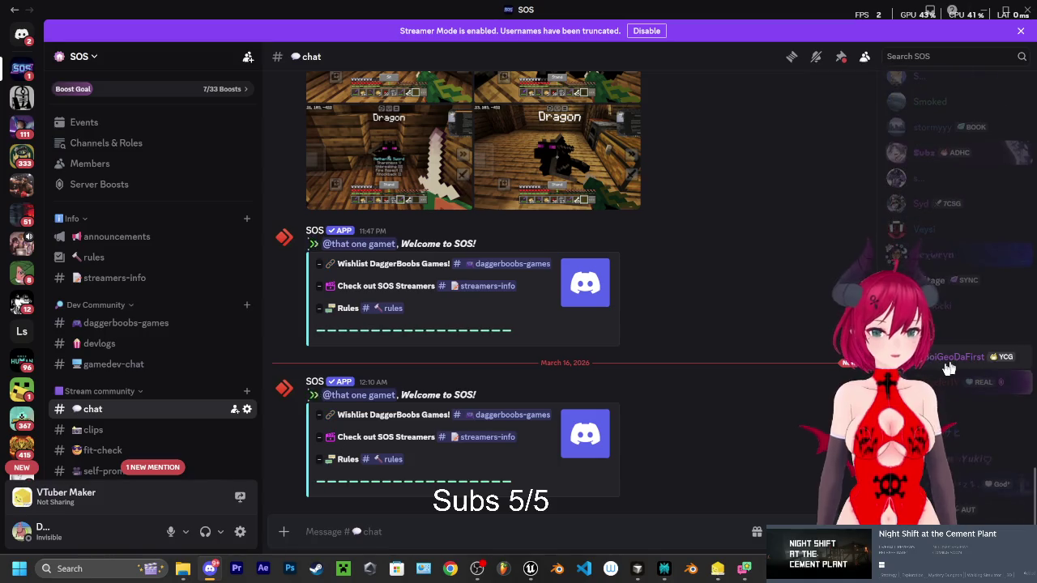
{"action": "scroll", "coordinate": [973, 447], "scroll_direction": "down", "scroll_amount": 2}
{"action": "scroll", "coordinate": [956, 348], "scroll_direction": "up", "scroll_amount": 5}
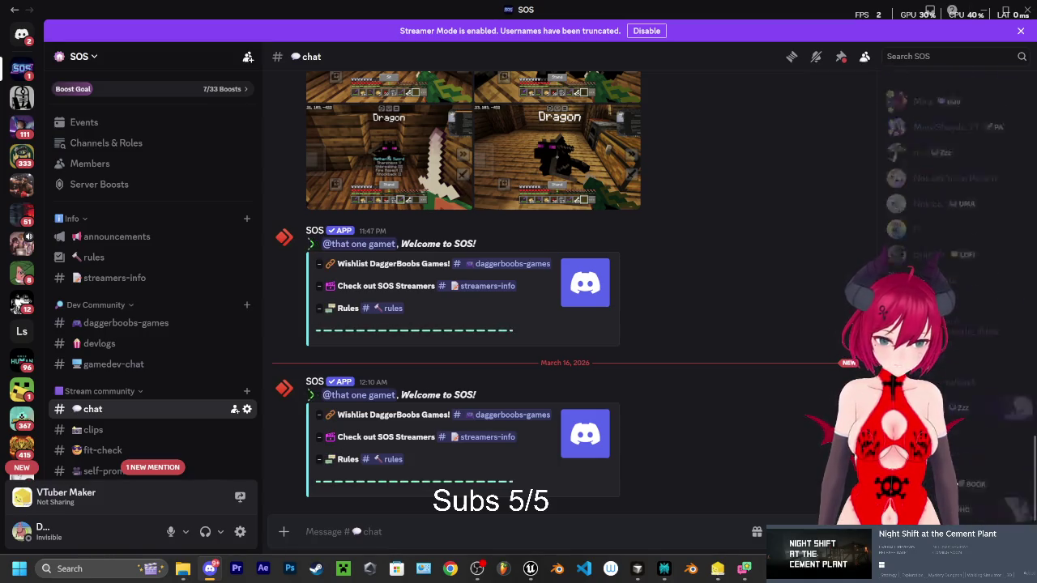
{"action": "scroll", "coordinate": [942, 251], "scroll_direction": "down", "scroll_amount": 3}
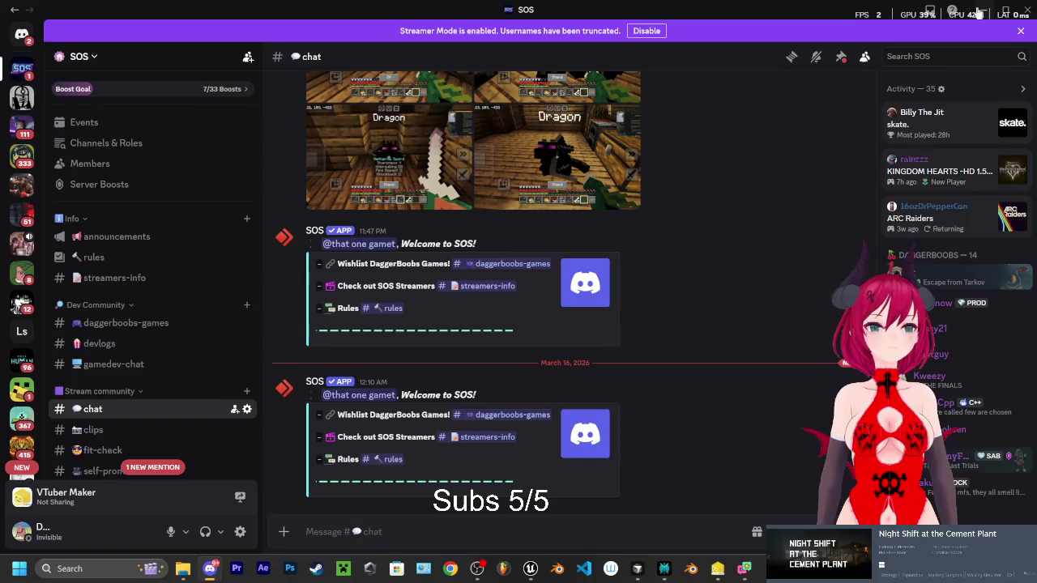
{"action": "key", "text": "alt+Tab"}
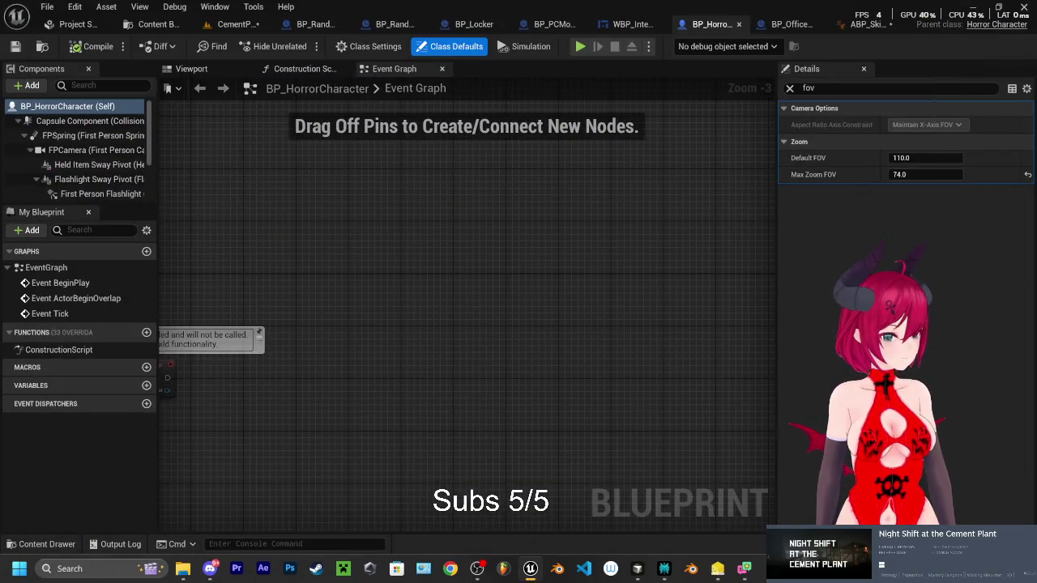
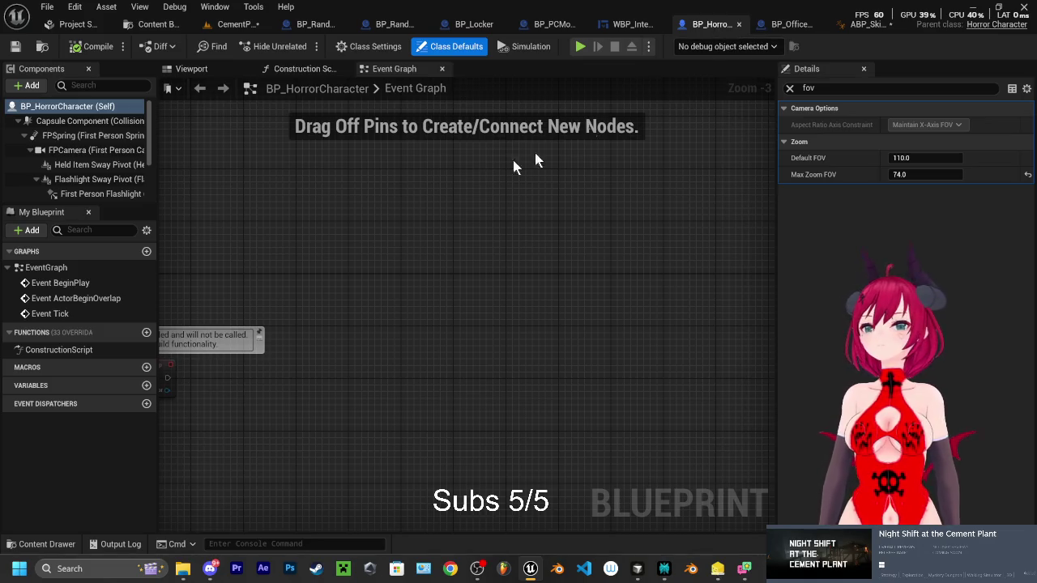
Leave the BP_HorrorCharacter blueprint and switch to the CementPlant level
{"action": "scroll", "coordinate": [431, 154], "scroll_direction": "down", "scroll_amount": 1}
{"action": "left_click", "coordinate": [191, 69]}
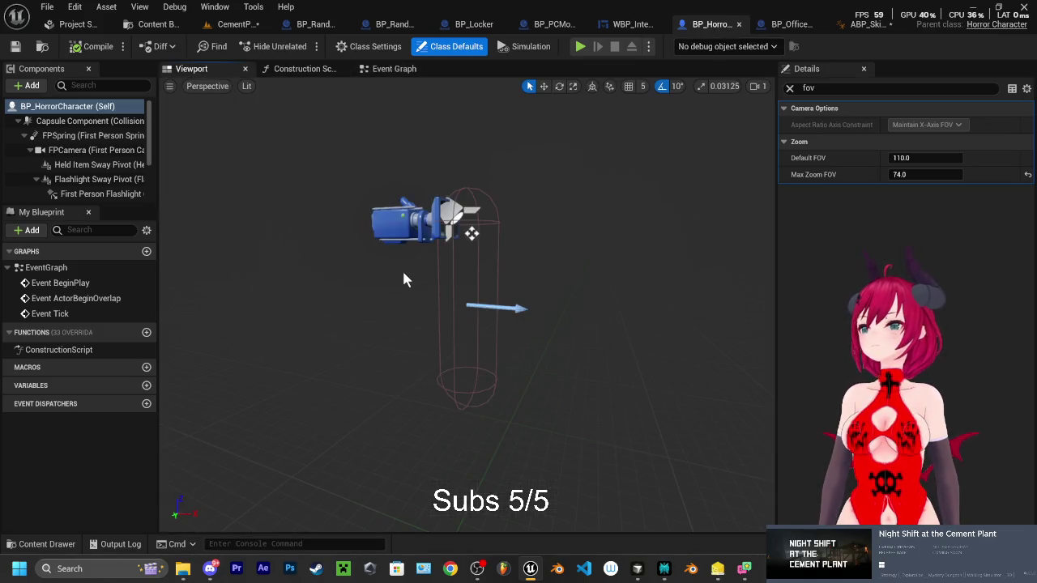
{"action": "left_click", "coordinate": [258, 24]}
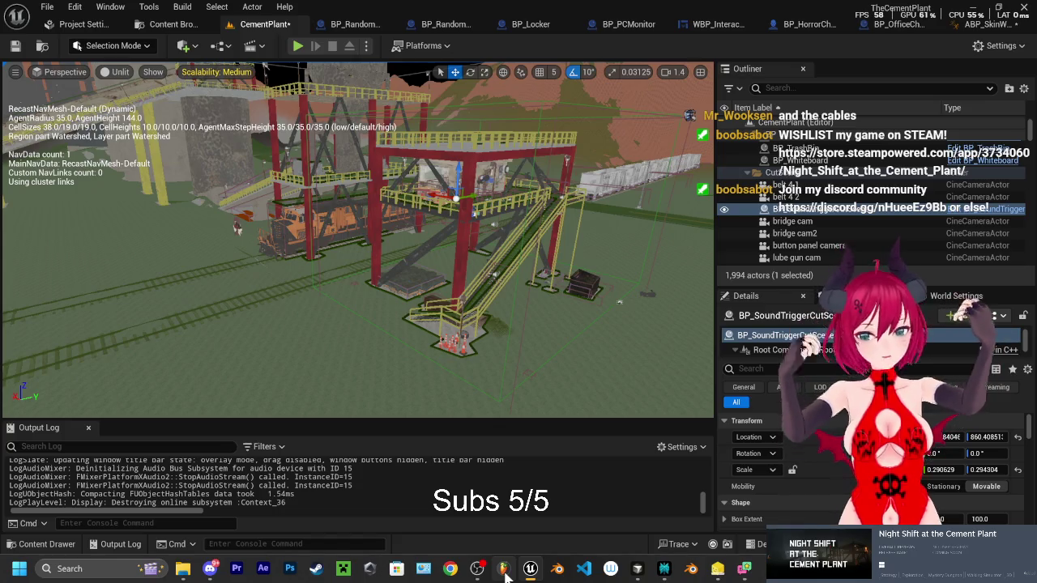
Survey the plant from the mountain and train to the red-and-yellow structure, then bring up Perplexity
{"action": "mouse_move", "coordinate": [617, 321]}
{"action": "left_mouse_down"}
{"action": "mouse_move", "coordinate": [681, 324]}
{"action": "mouse_move", "coordinate": [617, 322]}
{"action": "left_mouse_up"}
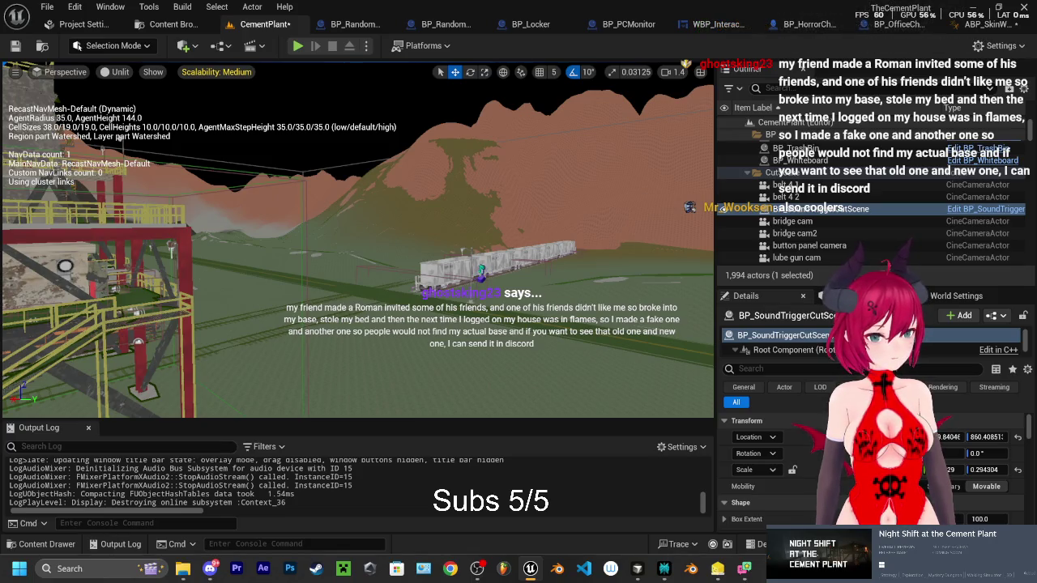
{"action": "left_click_drag", "start_coordinate": [665, 275], "coordinate": [518, 285]}
{"action": "mouse_move", "coordinate": [656, 571]}
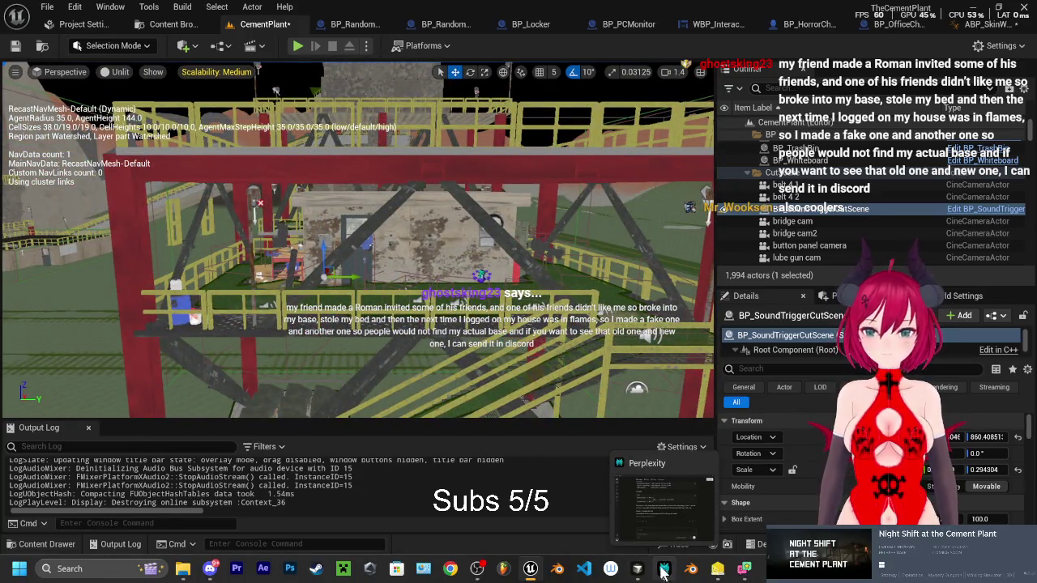
{"action": "left_click", "coordinate": [665, 572]}
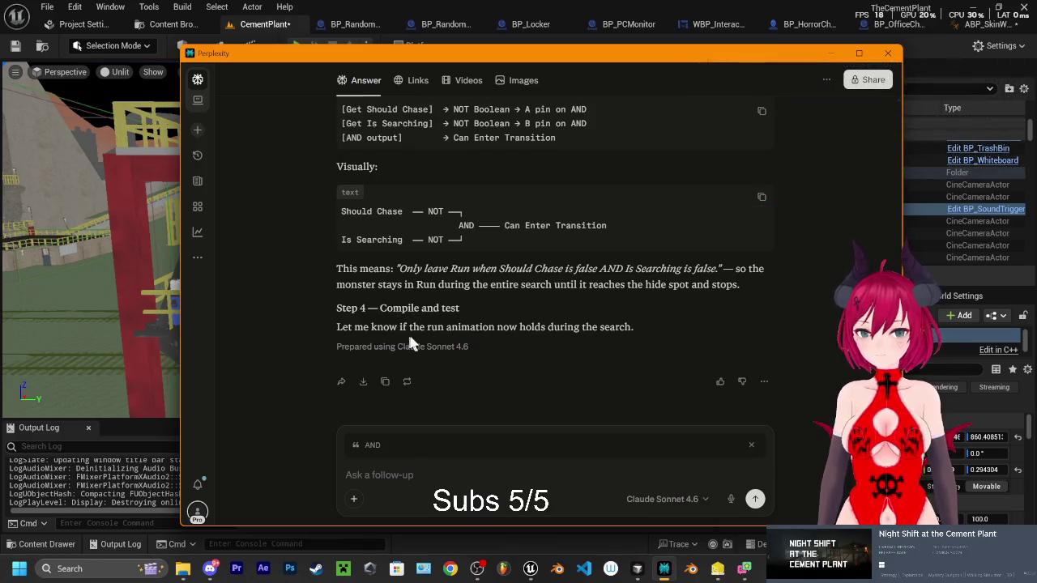
Drop the quoted AND snippet and start the follow-up 'It worked also made the transition from'
{"action": "left_click", "coordinate": [751, 447]}
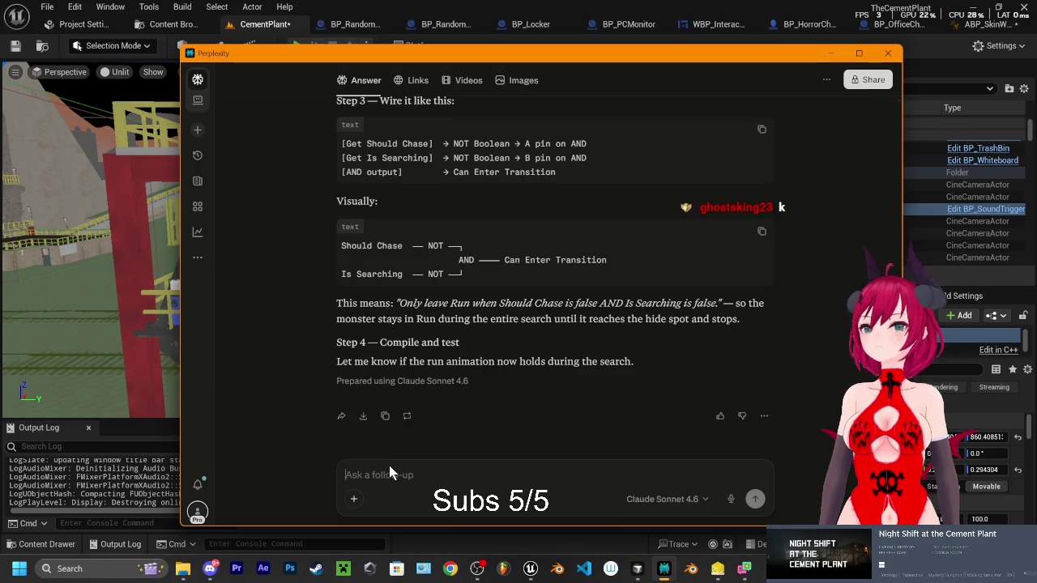
{"action": "type", "text": "It worked"}
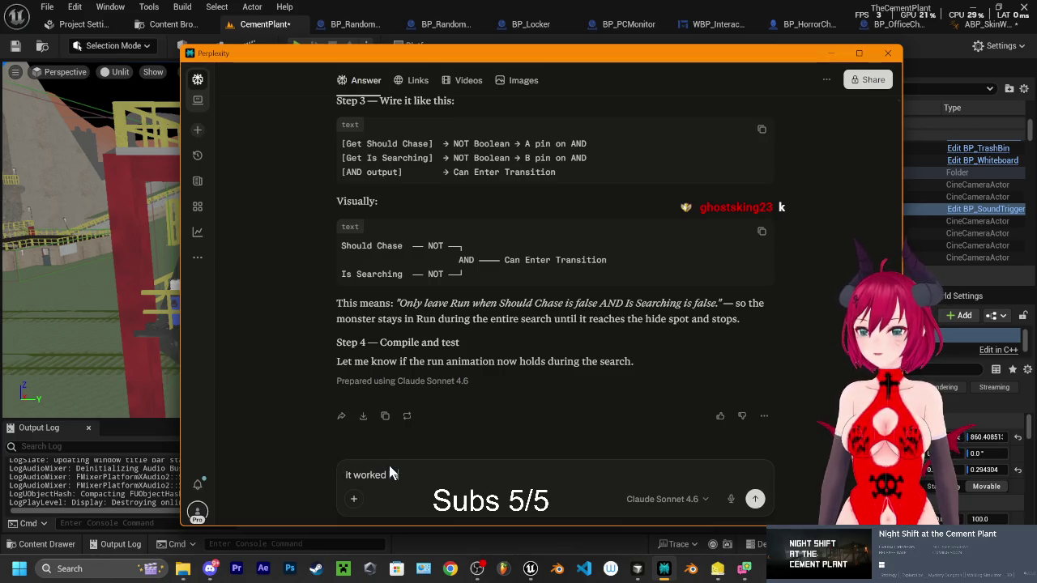
{"action": "type", "text": " I also made "}
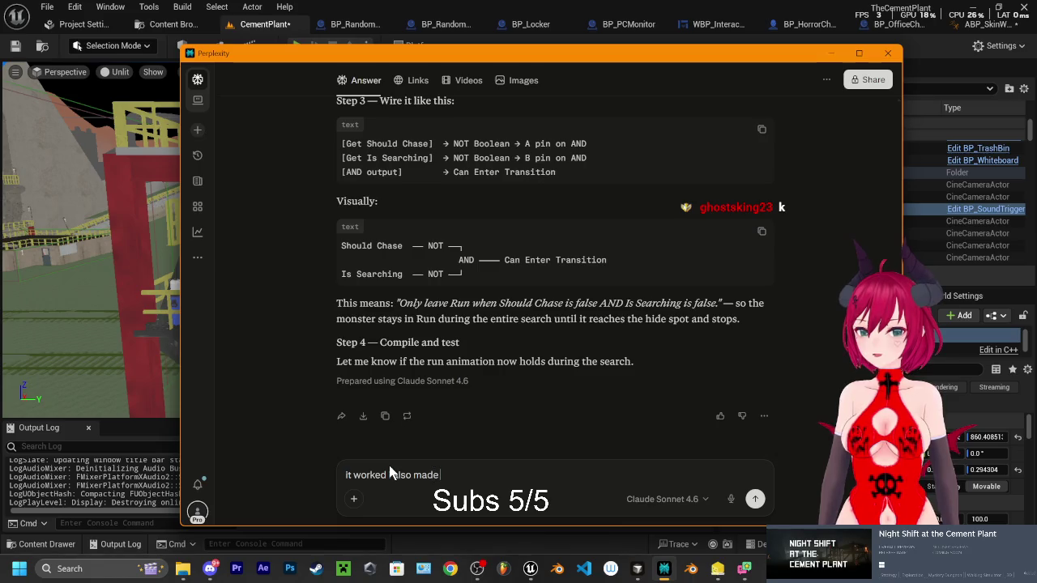
{"action": "type", "text": "the trans"}
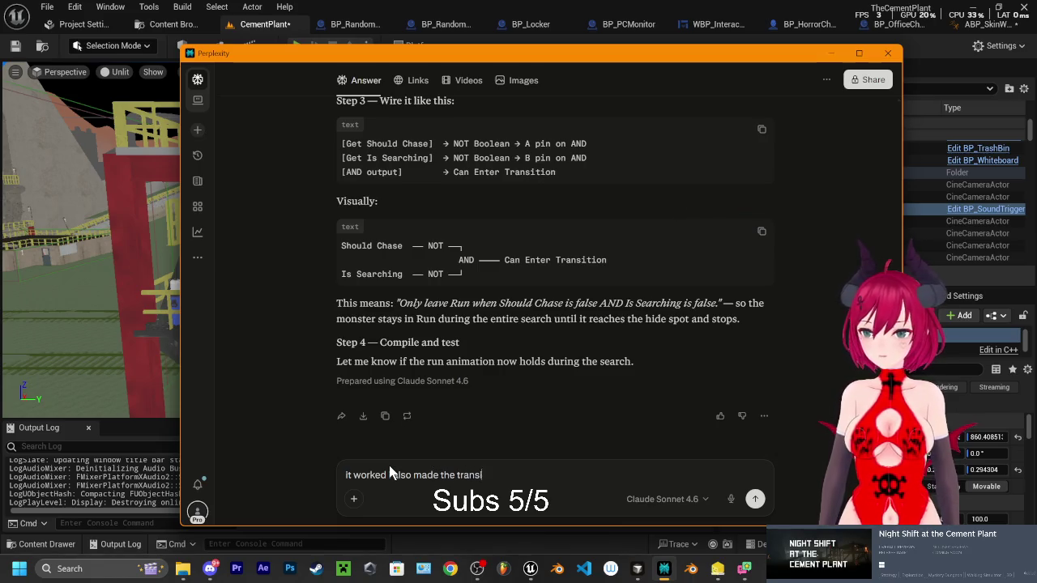
{"action": "type", "text": "ition from"}
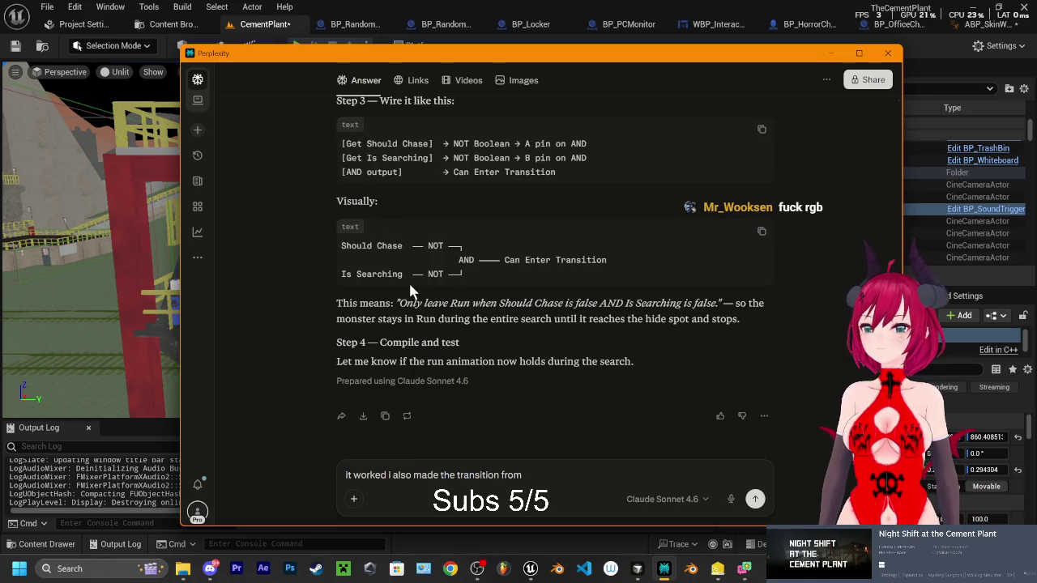
{"action": "left_click", "coordinate": [136, 252]}
Frame the orange locomotive in the editor view and start Play In Editor
{"action": "key", "text": "w"}
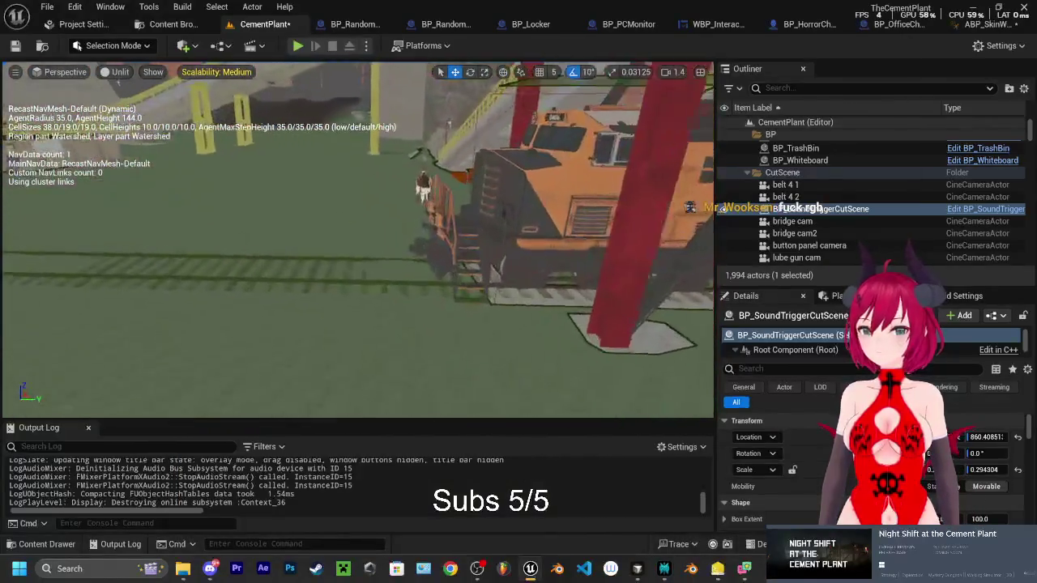
{"action": "key", "text": "s"}
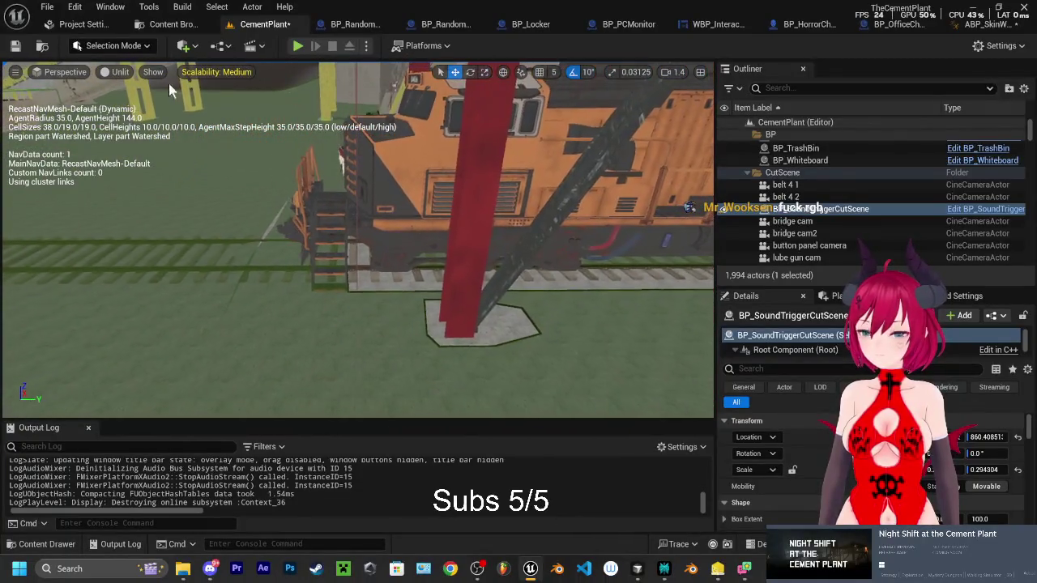
{"action": "left_click", "coordinate": [297, 46]}
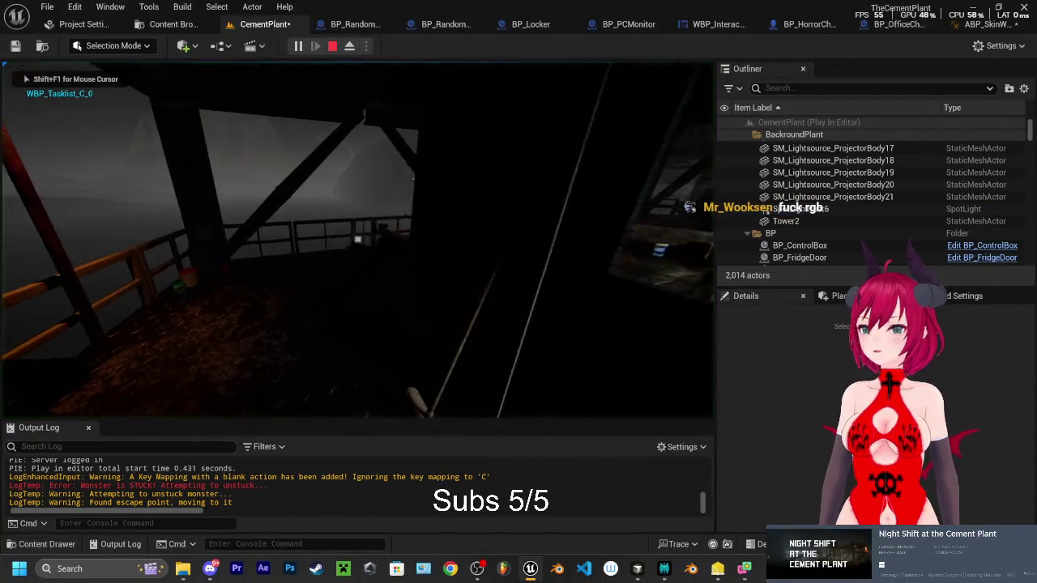
Walk the player past the locomotive and up the stairs to the locker, then eject with F8
{"action": "key", "text": "w"}
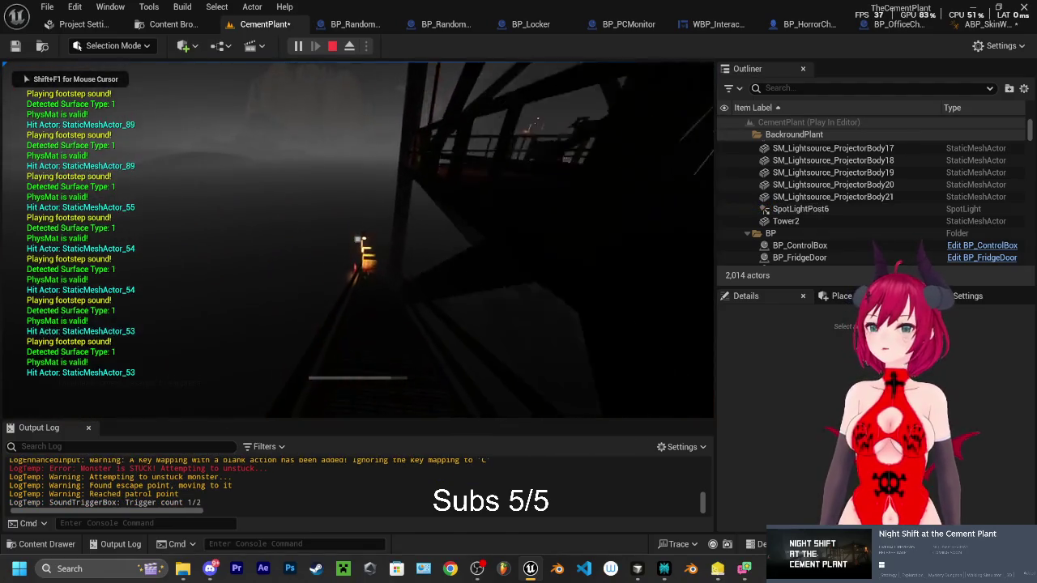
{"action": "key", "text": "w"}
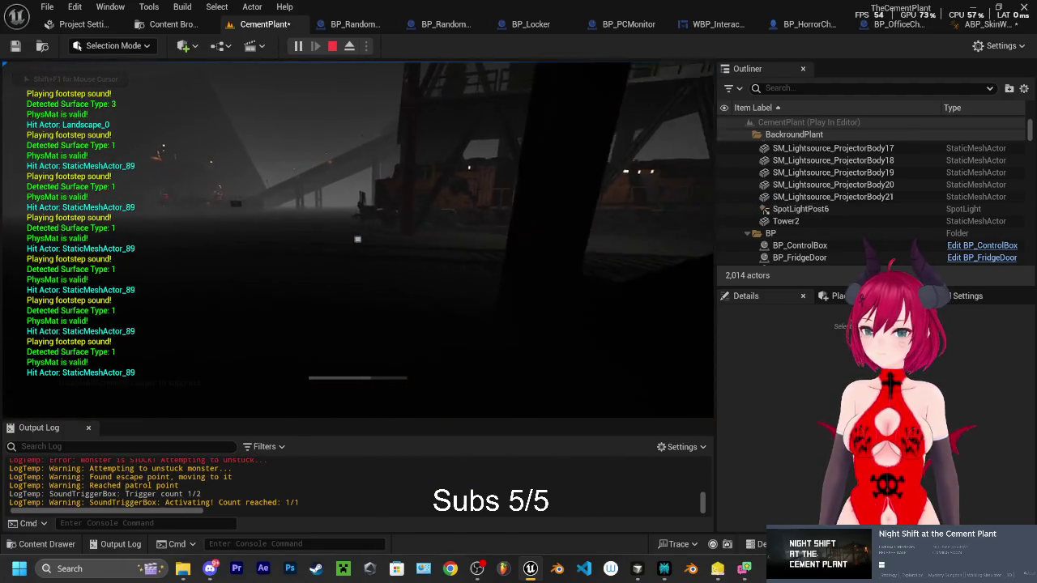
{"action": "key", "text": "w"}
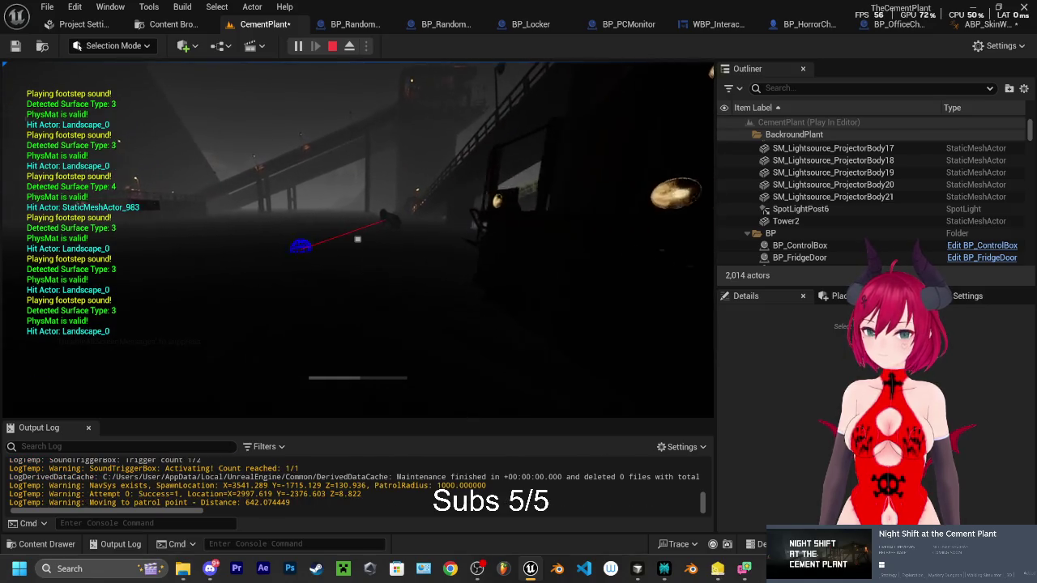
{"action": "key", "text": "w"}
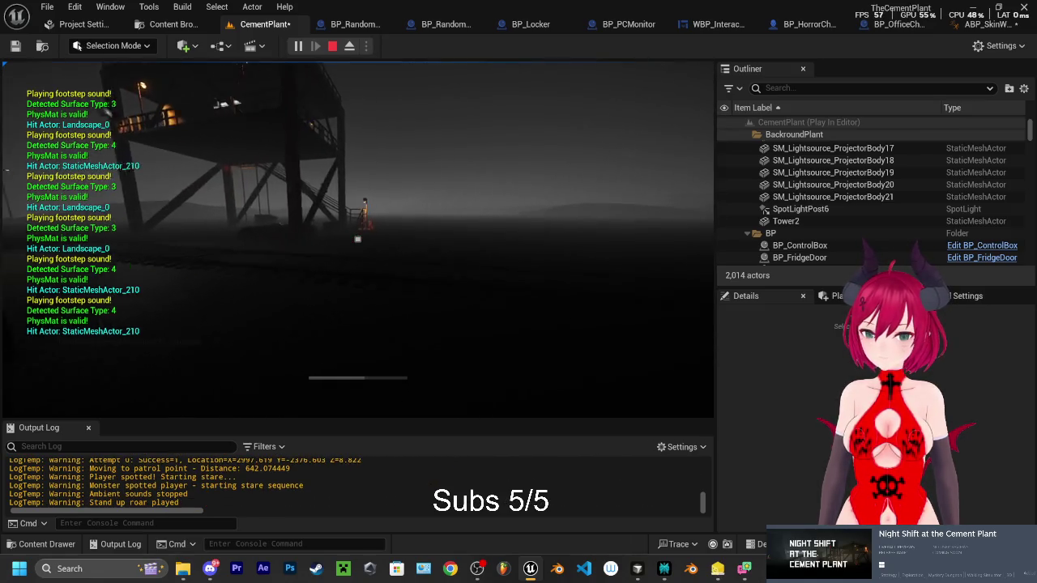
{"action": "key", "text": "w"}
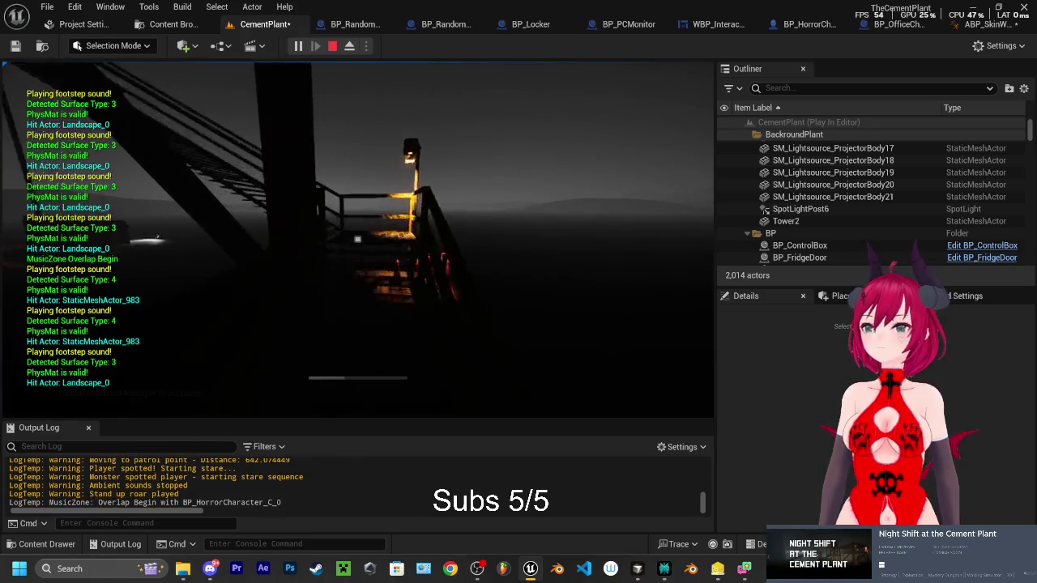
{"action": "key", "text": "w"}
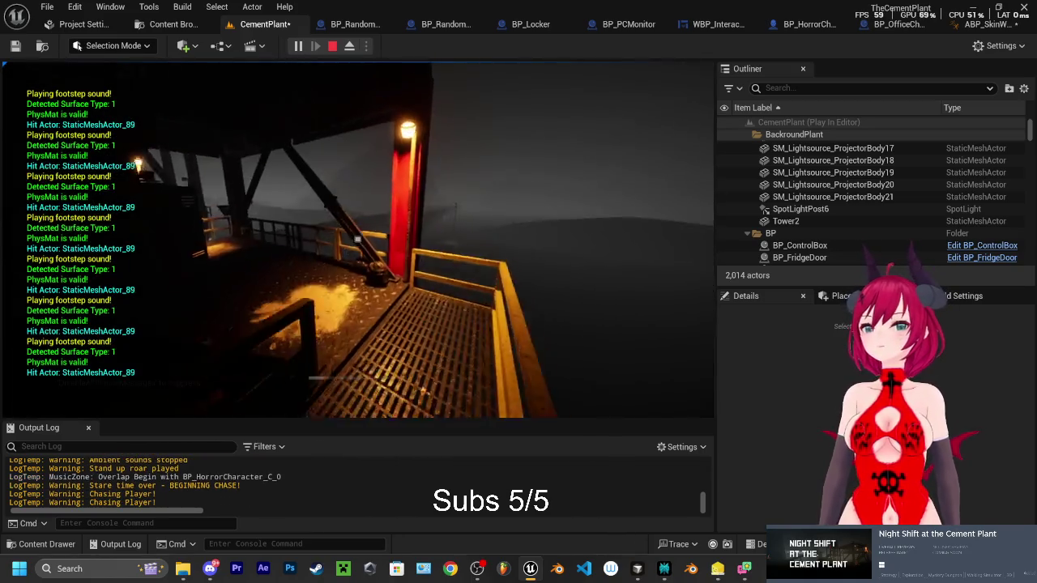
{"action": "key", "text": "w"}
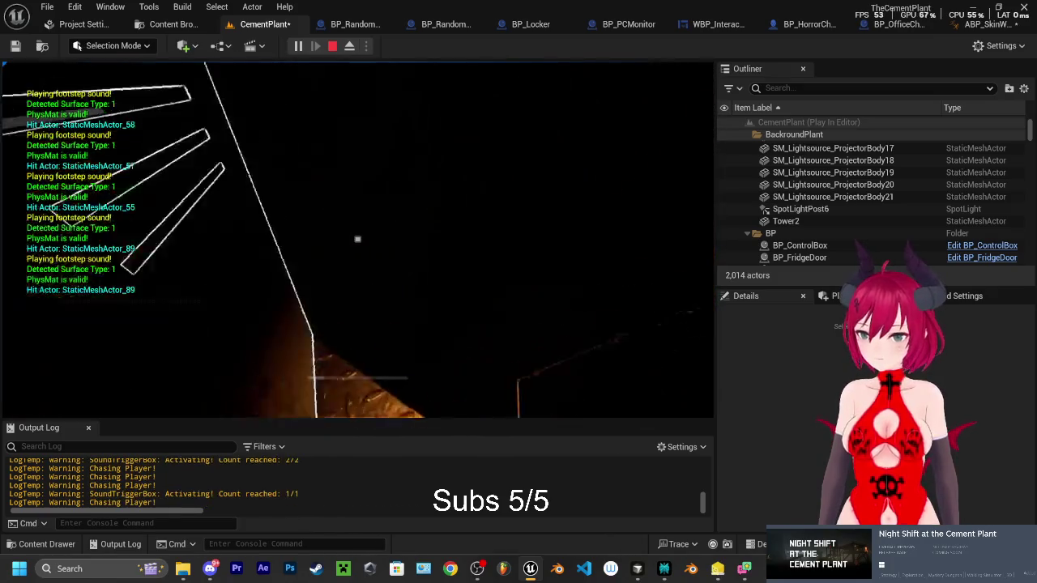
{"action": "key", "text": "F8"}
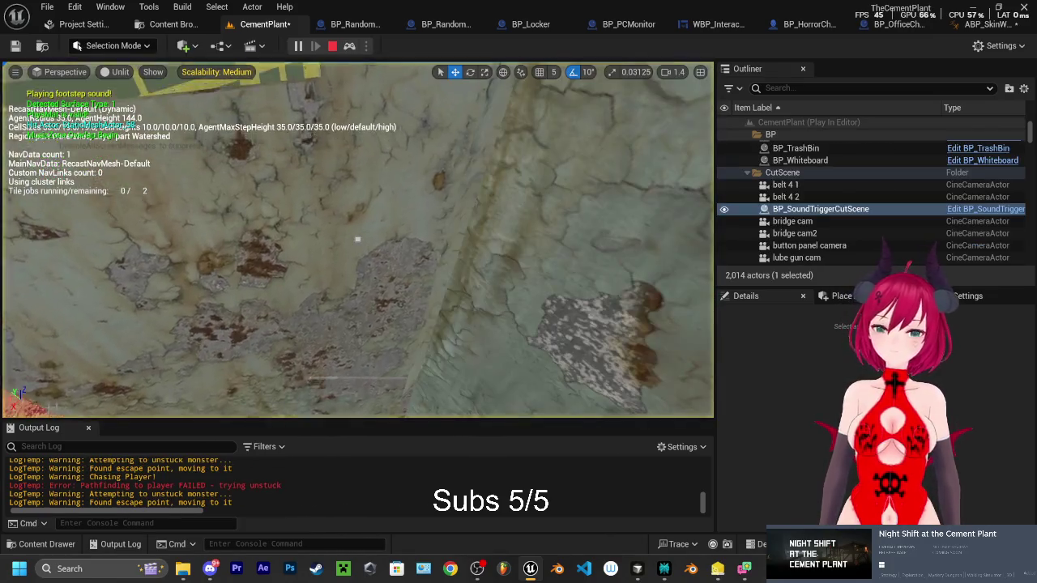
Move the view to the monster's red-and-yellow platform and select its repeated stuck and escape-point log lines
{"action": "scroll", "coordinate": [358, 240], "scroll_direction": "down", "scroll_amount": 10}
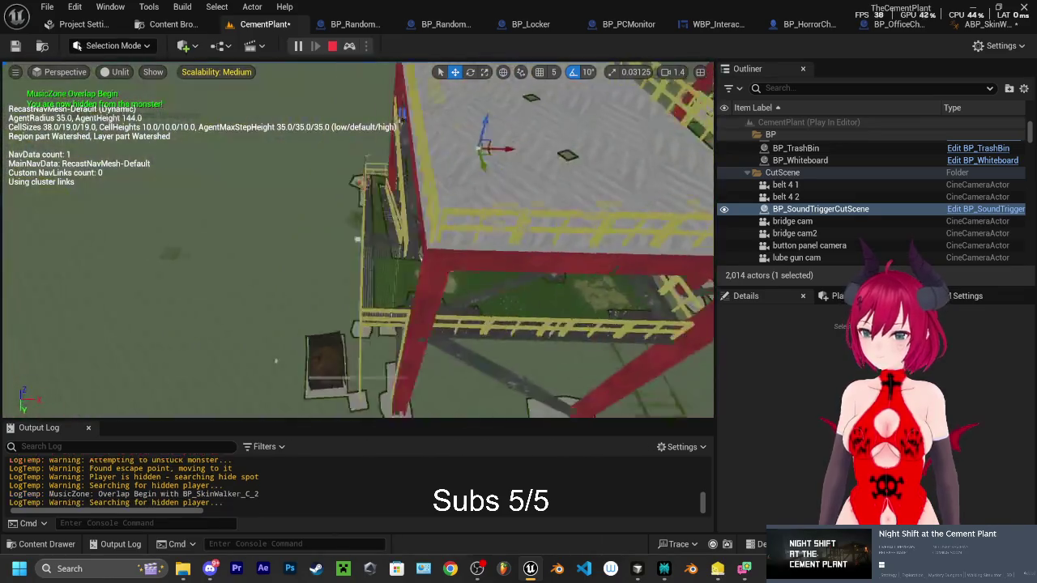
{"action": "mouse_move", "coordinate": [358, 239]}
{"action": "left_mouse_down"}
{"action": "mouse_move", "coordinate": [357, 196]}
{"action": "mouse_move", "coordinate": [293, 196]}
{"action": "mouse_move", "coordinate": [332, 196]}
{"action": "left_mouse_up"}
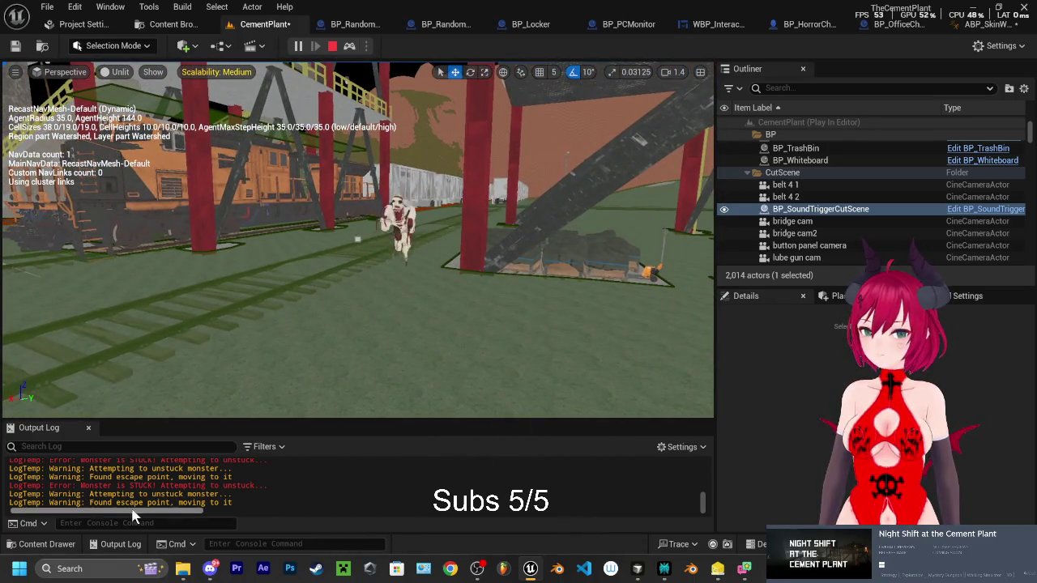
{"action": "left_click", "coordinate": [114, 545]}
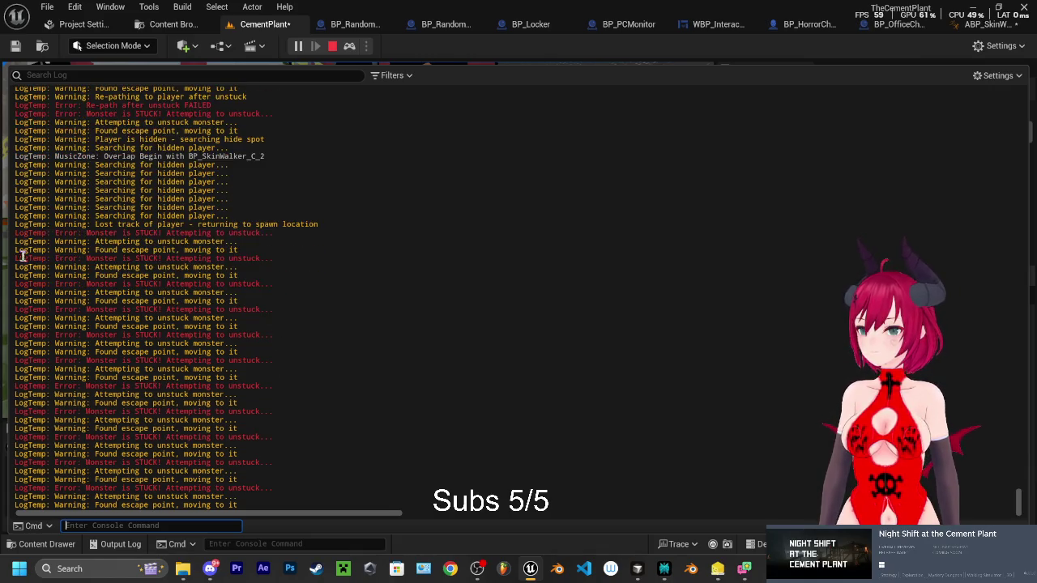
{"action": "mouse_move", "coordinate": [16, 172]}
{"action": "left_mouse_down"}
{"action": "mouse_move", "coordinate": [19, 188]}
{"action": "mouse_move", "coordinate": [430, 501]}
{"action": "left_mouse_up"}
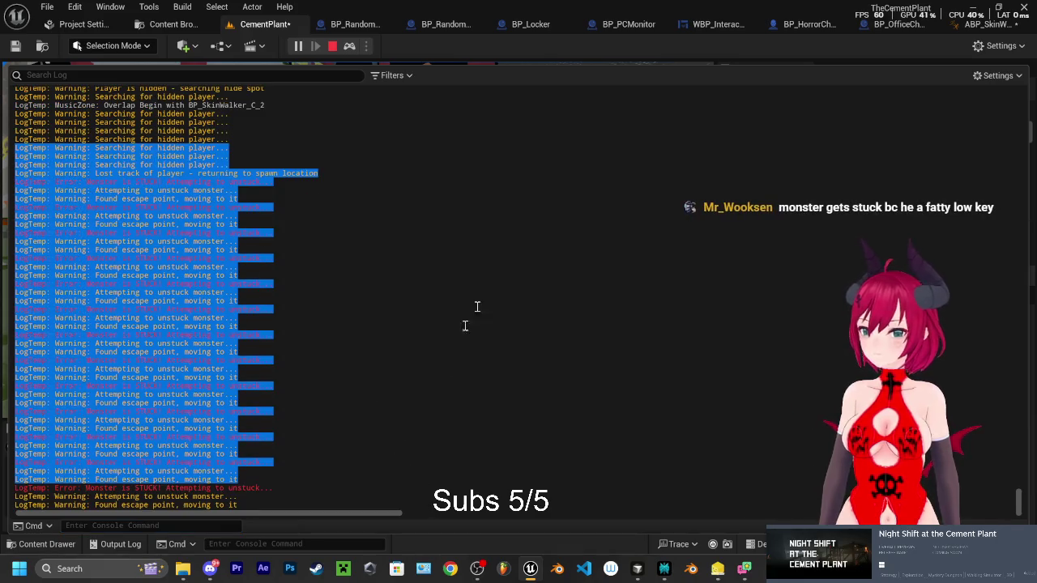
Clear the log selection, close the Output Log and stop the play session
{"action": "left_click", "coordinate": [545, 292]}
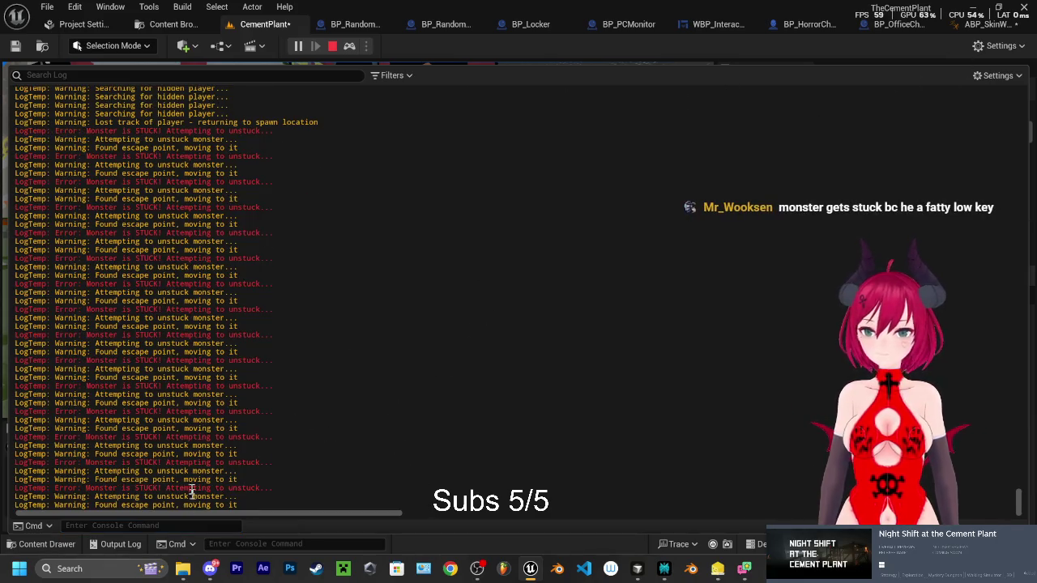
{"action": "left_click", "coordinate": [113, 543]}
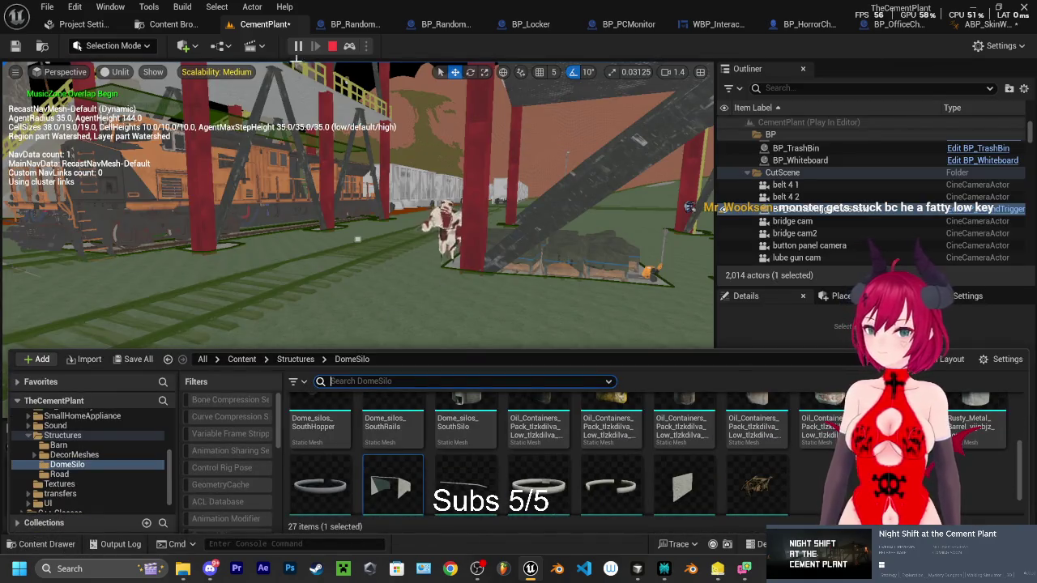
{"action": "key", "text": "Escape"}
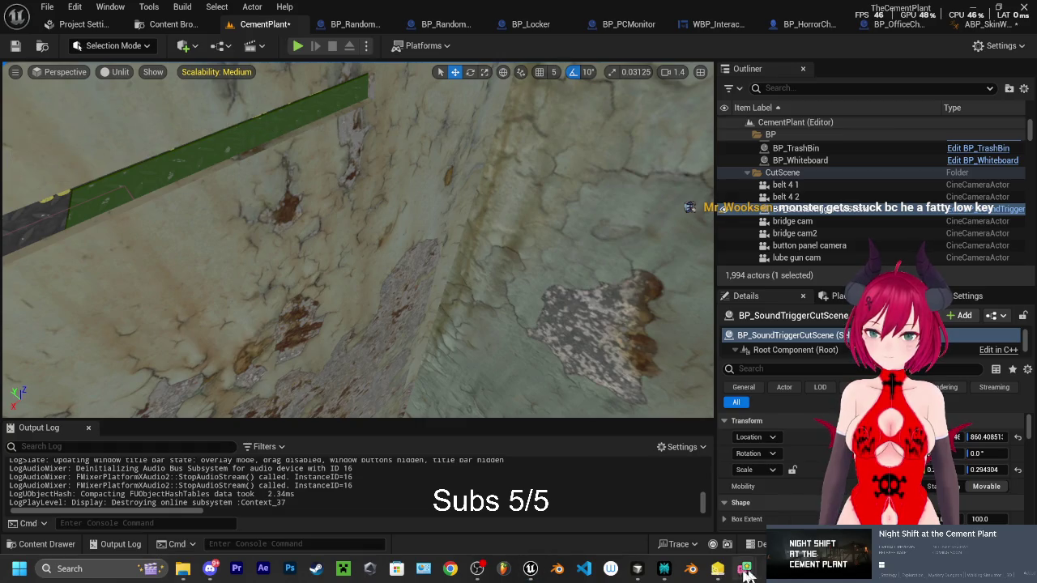
In Perplexity, write 'search to runs wellow i have a new issue which is this' and paste the stuck logs
{"action": "mouse_move", "coordinate": [503, 569]}
{"action": "mouse_move", "coordinate": [744, 570]}
{"action": "left_click", "coordinate": [665, 569]}
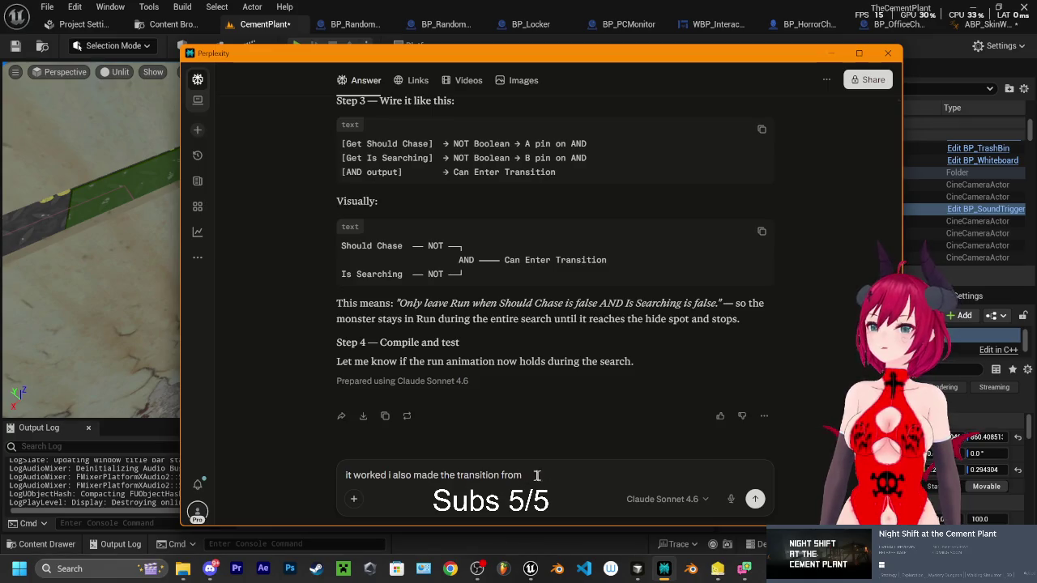
{"action": "type", "text": "search"}
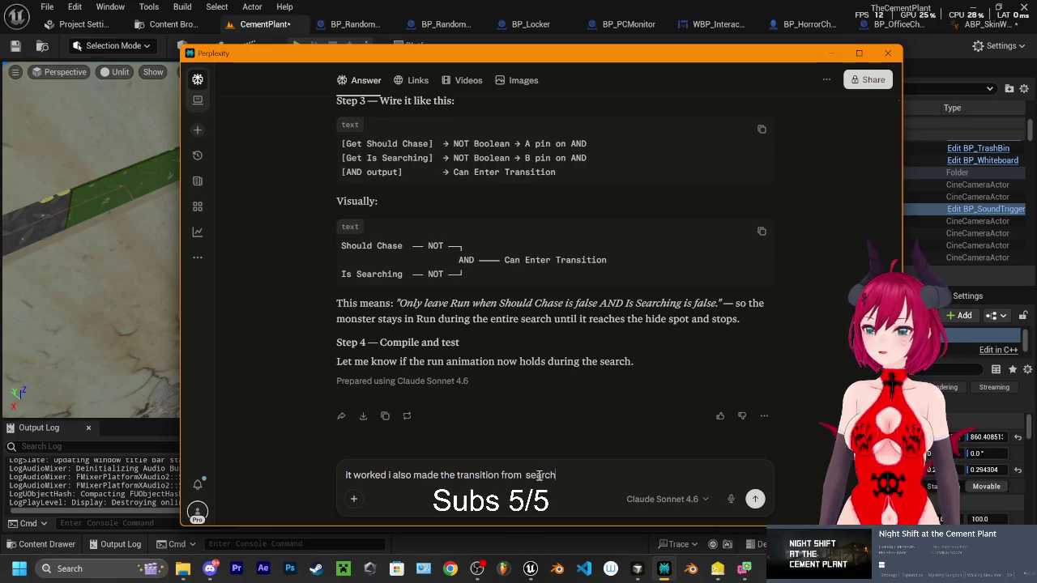
{"action": "type", "text": " to run"}
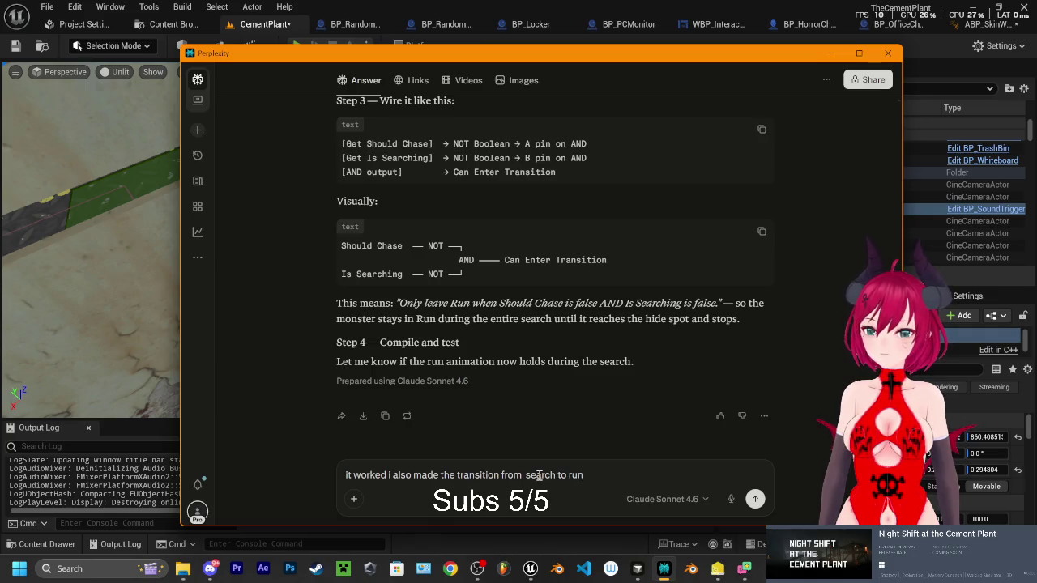
{"action": "type", "text": " as well."}
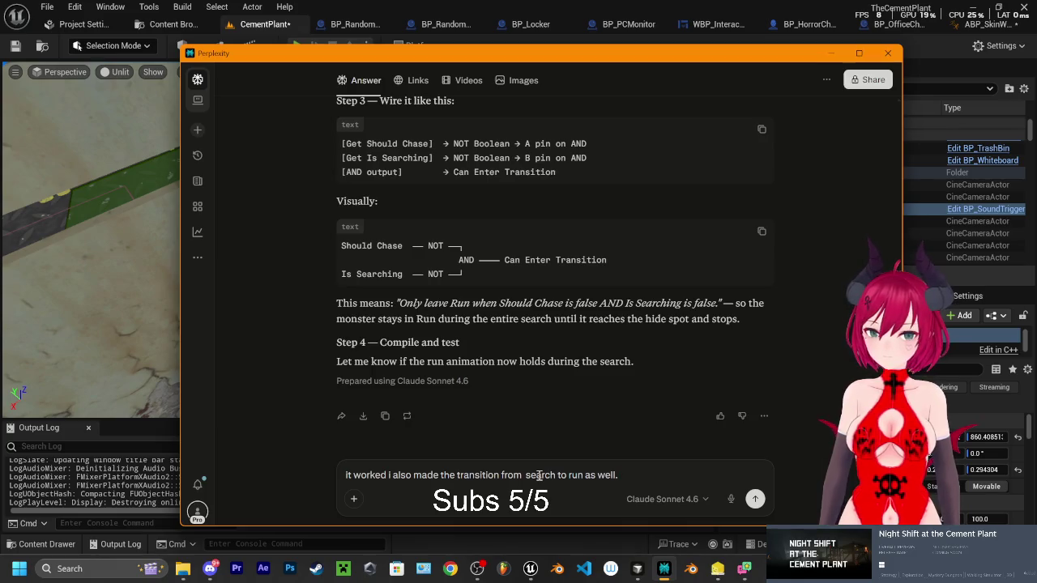
{"action": "type", "text": "ow i have a new is"}
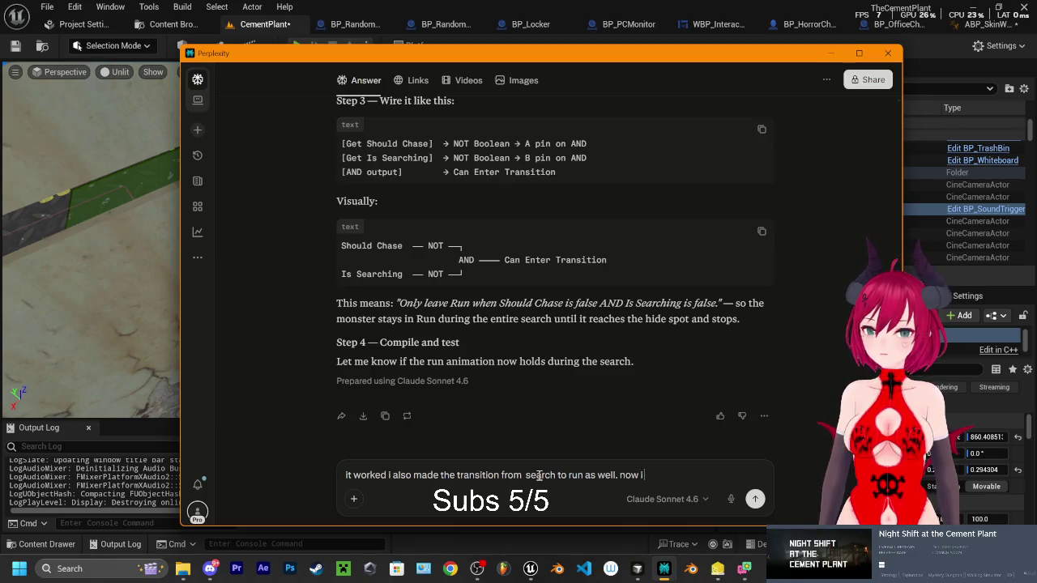
{"action": "type", "text": "sue"}
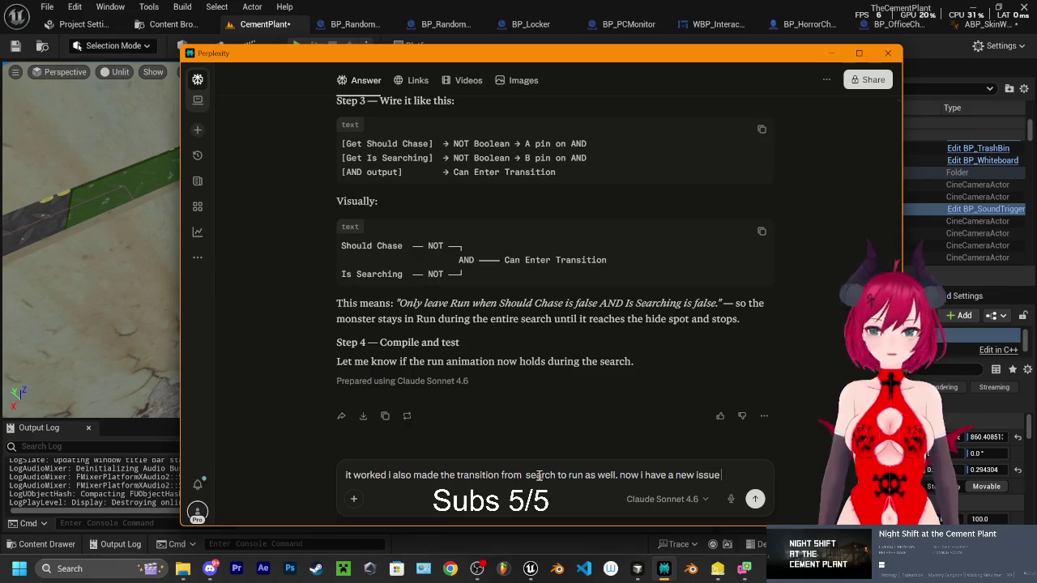
{"action": "type", "text": " wh"}
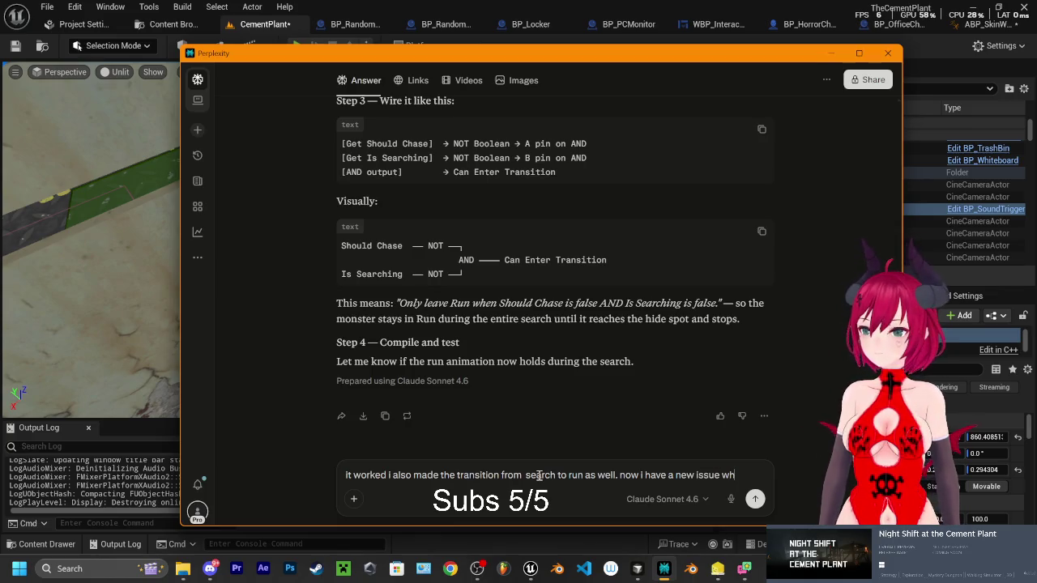
{"action": "type", "text": "ich is"}
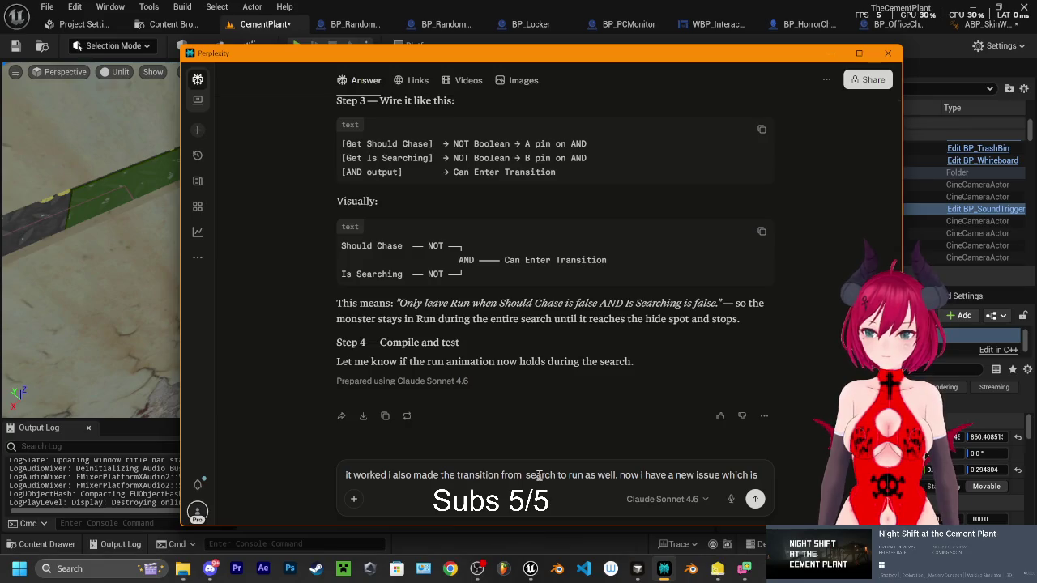
{"action": "type", "text": " this"}
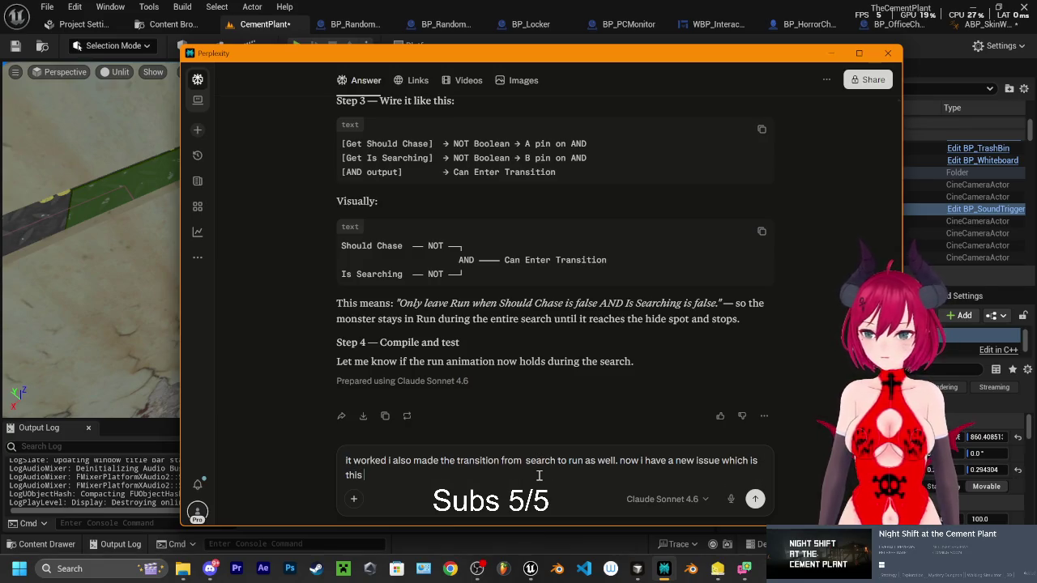
{"action": "key", "text": "ctrl+v"}
{"action": "key", "text": "shift+Return"}
Explain that after inspecting, the monster runs back to its patrol area but gets stuck
{"action": "type", "text": "so after the monster finishes i"}
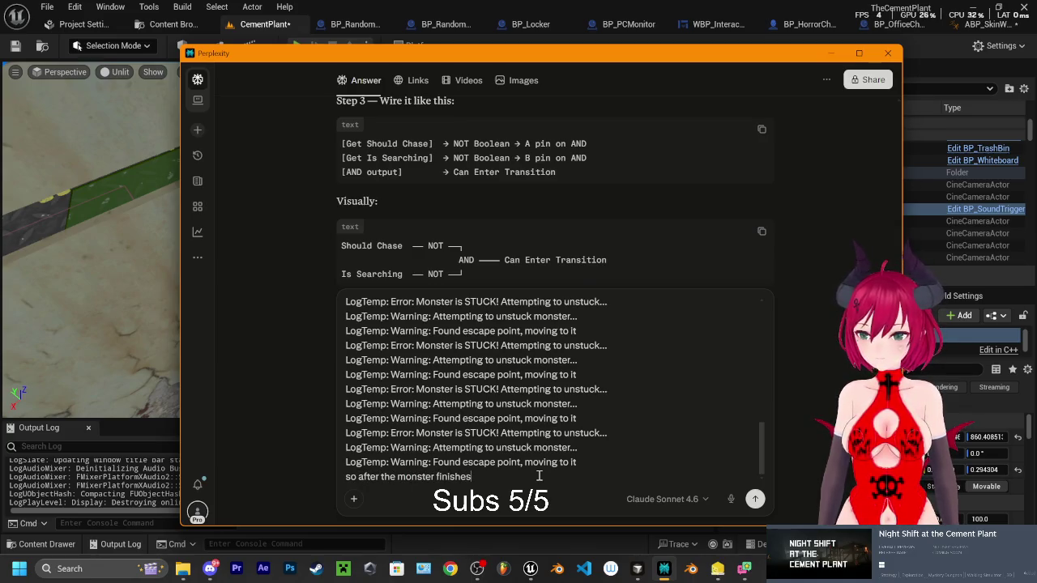
{"action": "type", "text": "nspec"}
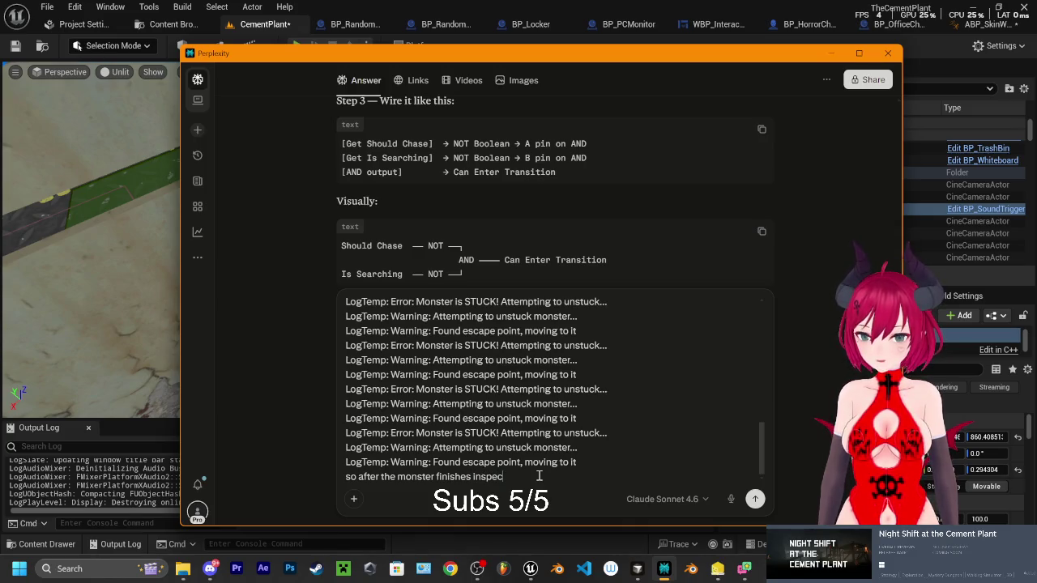
{"action": "type", "text": "ting i ha"}
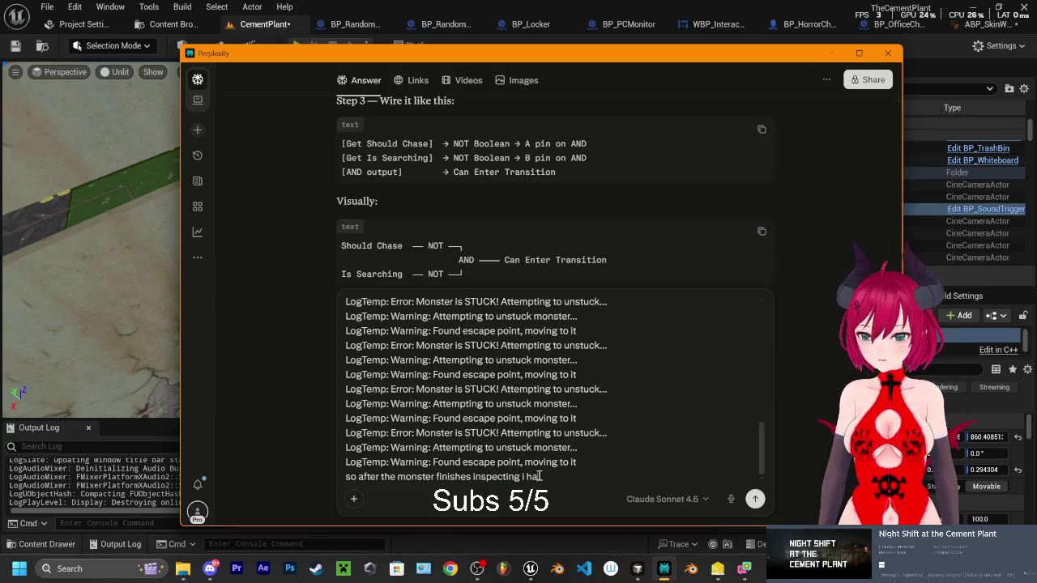
{"action": "type", "text": "ve it set to run back"}
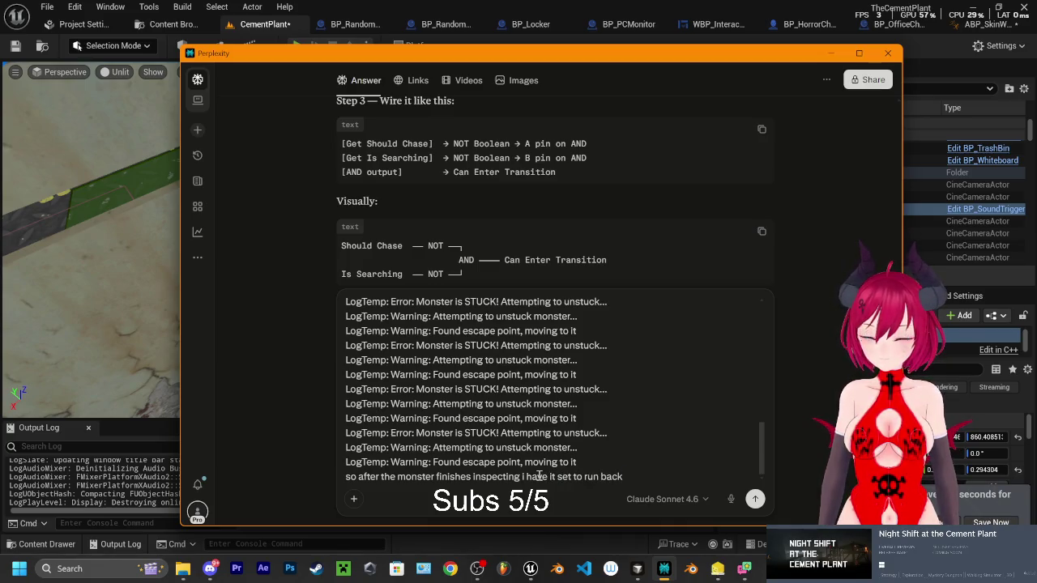
{"action": "type", "text": " in the runn"}
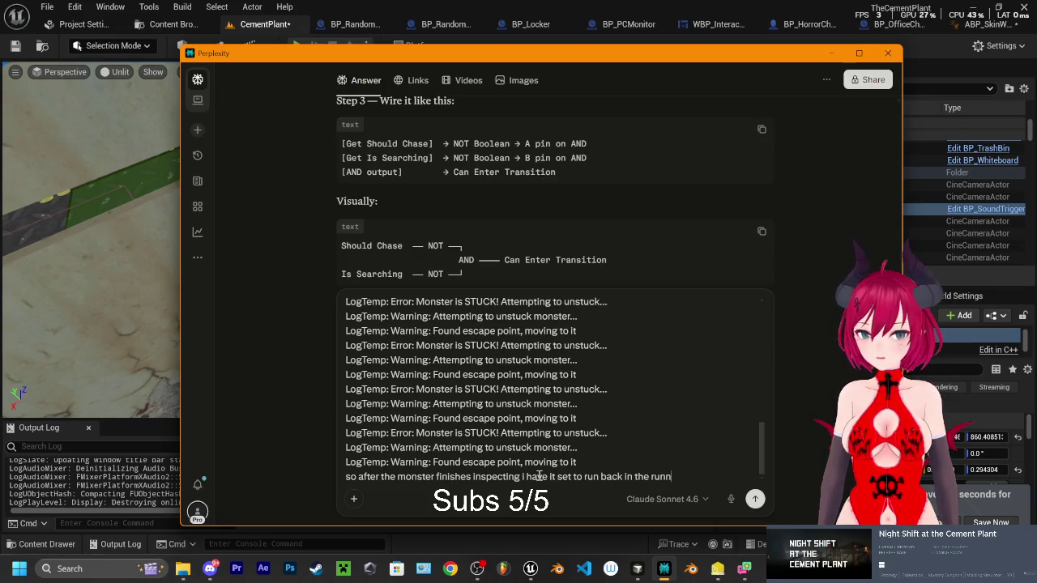
{"action": "type", "text": "ing animation to run back to its s"}
{"action": "key", "text": "BackSpace"}
{"action": "type", "text": "patril"}
{"action": "key", "text": "BackSpace"}
{"action": "key", "text": "BackSpace"}
{"action": "type", "text": "ol aream"}
{"action": "key", "text": "BackSpace"}
{"action": "type", "text": ", but i"}
{"action": "key", "text": "BackSpace"}
{"action": "type", "text": "get stuck"}
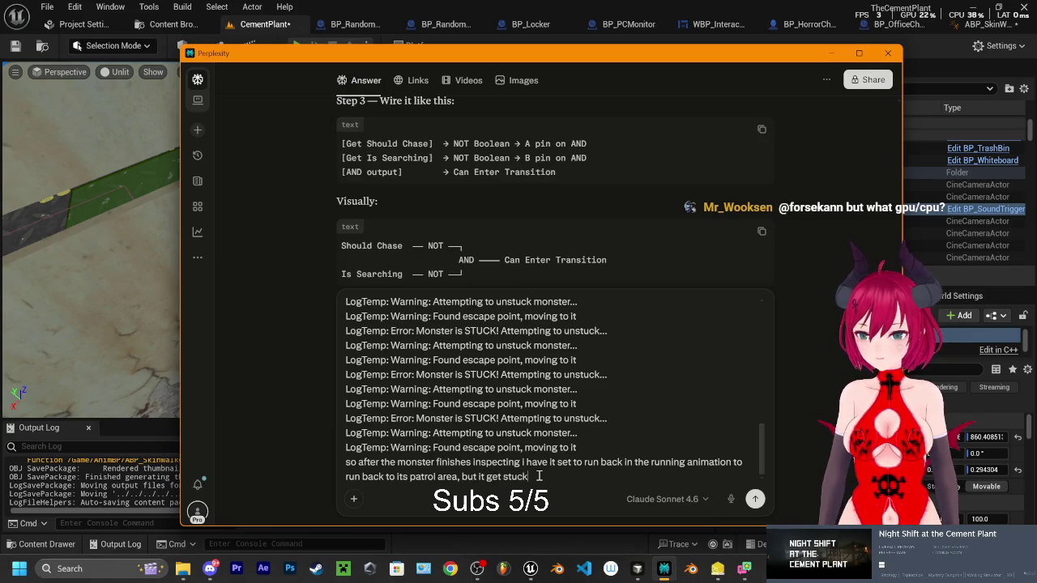
{"action": "type", "text": " on the simplee"}
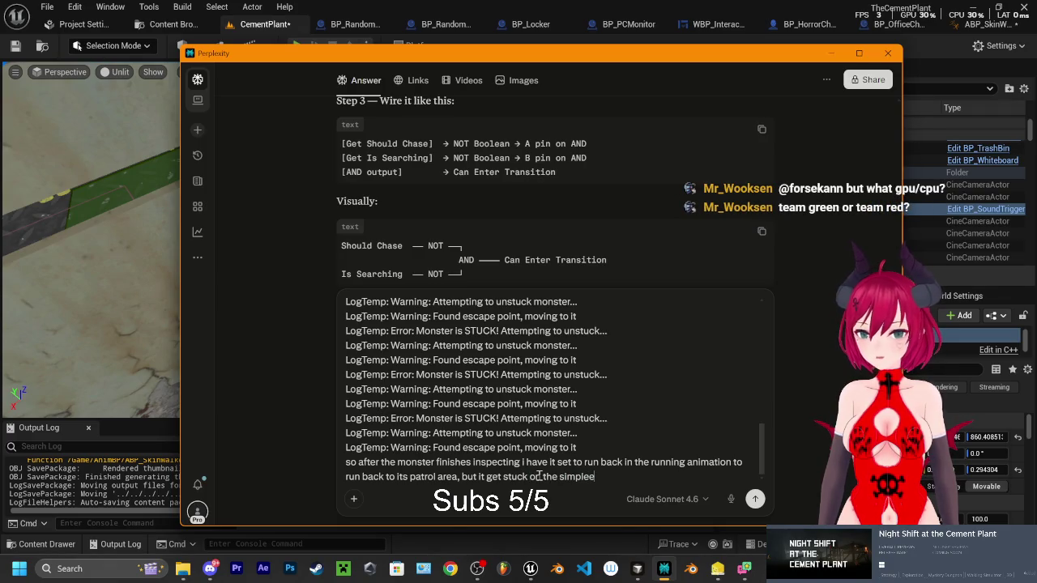
{"action": "key", "text": "BackSpace"}
Ask whether it's a code issue, since it never returns to spawn and runs randomly, and submit
{"action": "type", "text": "st thing, is this a code issue?"}
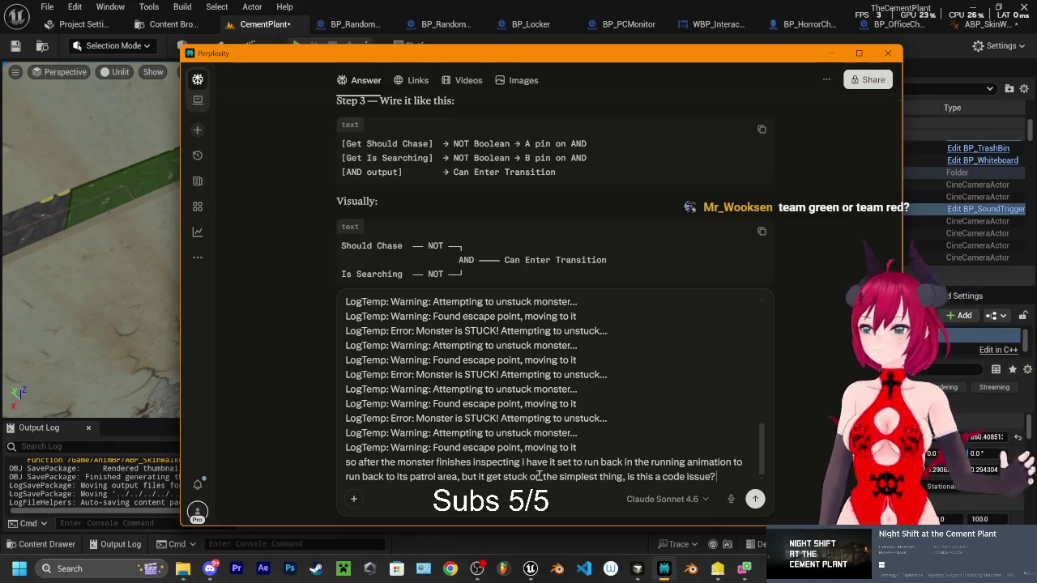
{"action": "type", "text": " and it"}
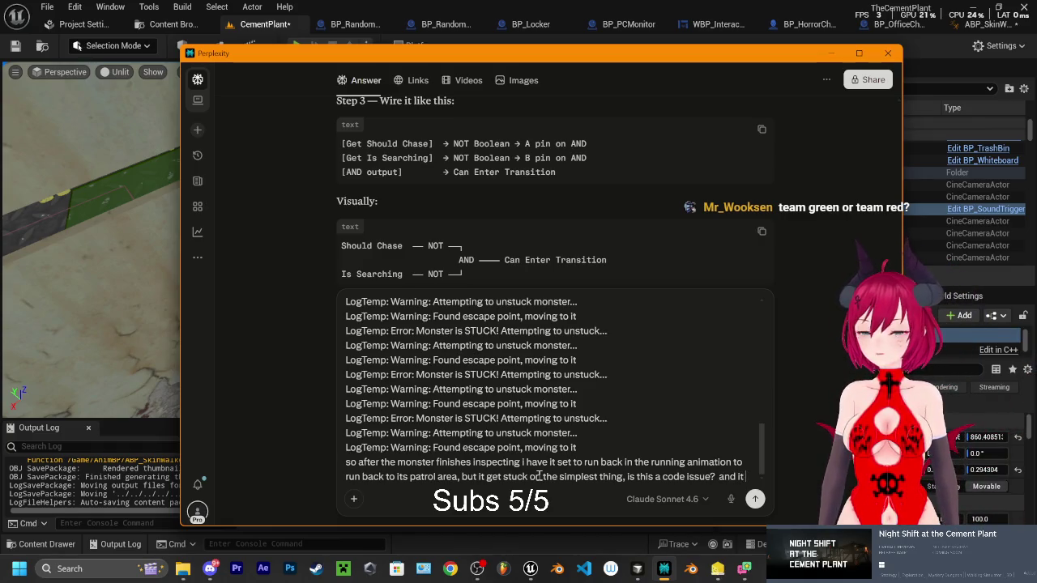
{"action": "type", "text": " also never returns to that spot it just runsaround random"}
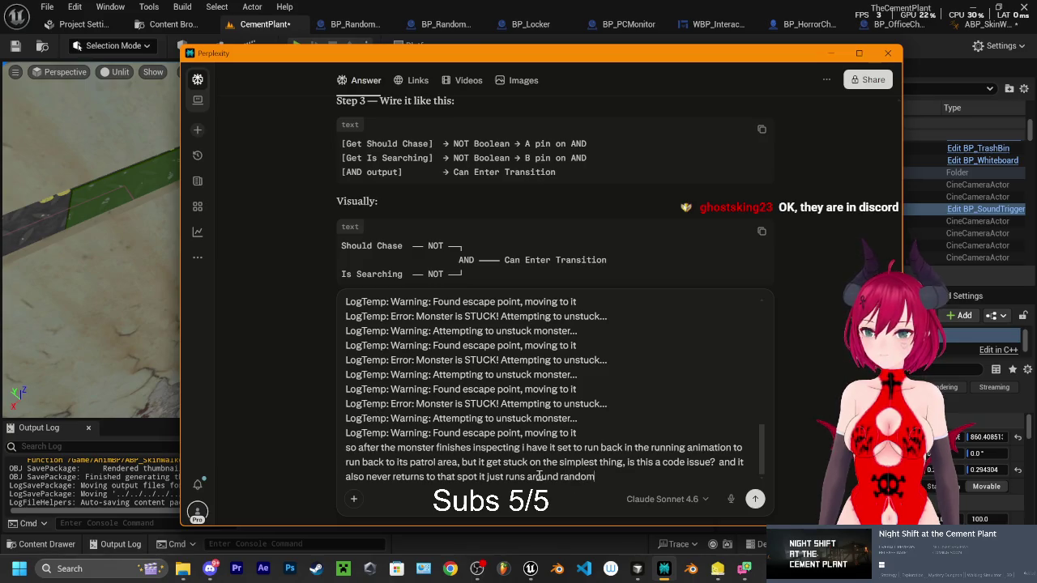
{"action": "type", "text": " saying"}
{"action": "key", "text": "BackSpace"}
{"action": "key", "text": "BackSpace"}
{"action": "key", "text": "BackSpace"}
{"action": "type", "text": "ing its stuck wh"}
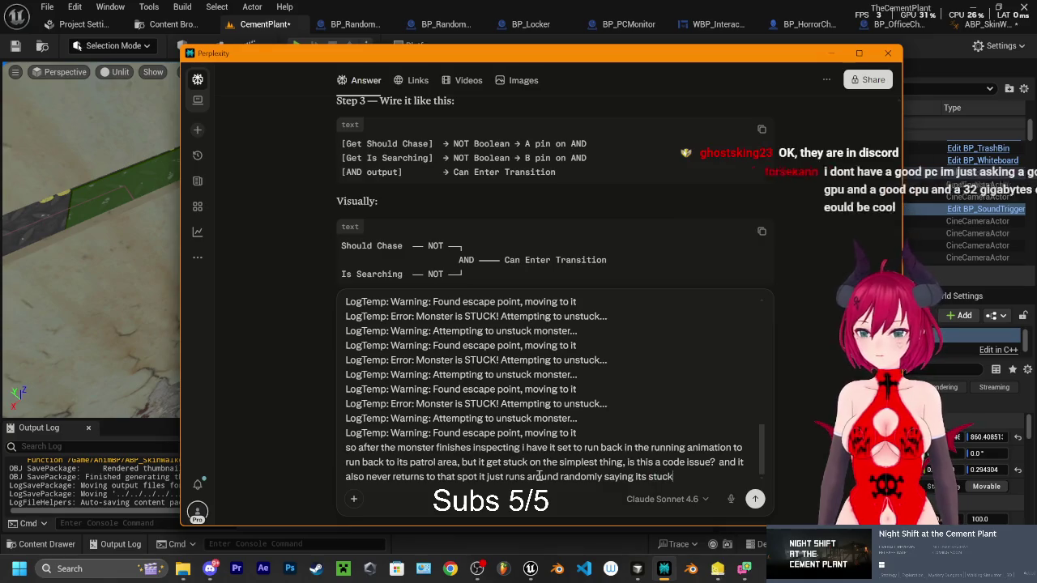
{"action": "key", "text": "BackSpace"}
{"action": "key", "text": "BackSpace"}
{"action": "type", "text": "eturns to that spot it just runs around randomly saying its stuck even when"}
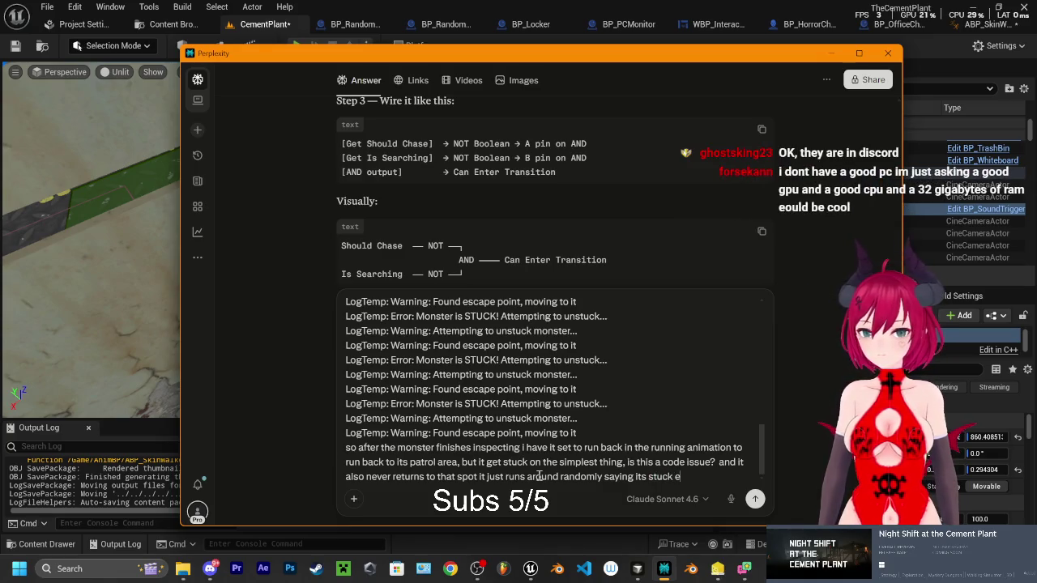
{"action": "type", "text": " theres nothing"}
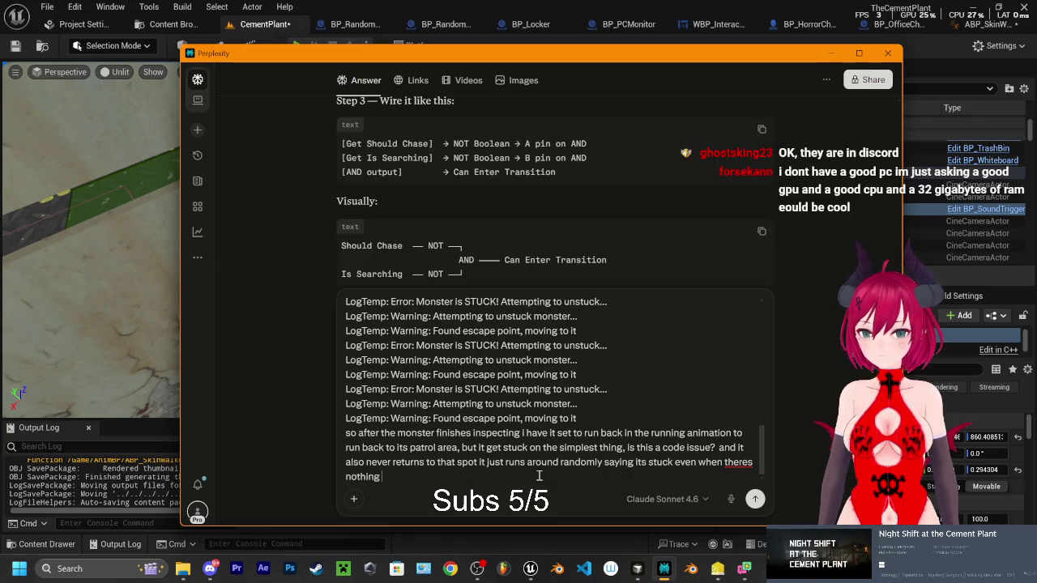
{"action": "type", "text": " for it to be stuck u"}
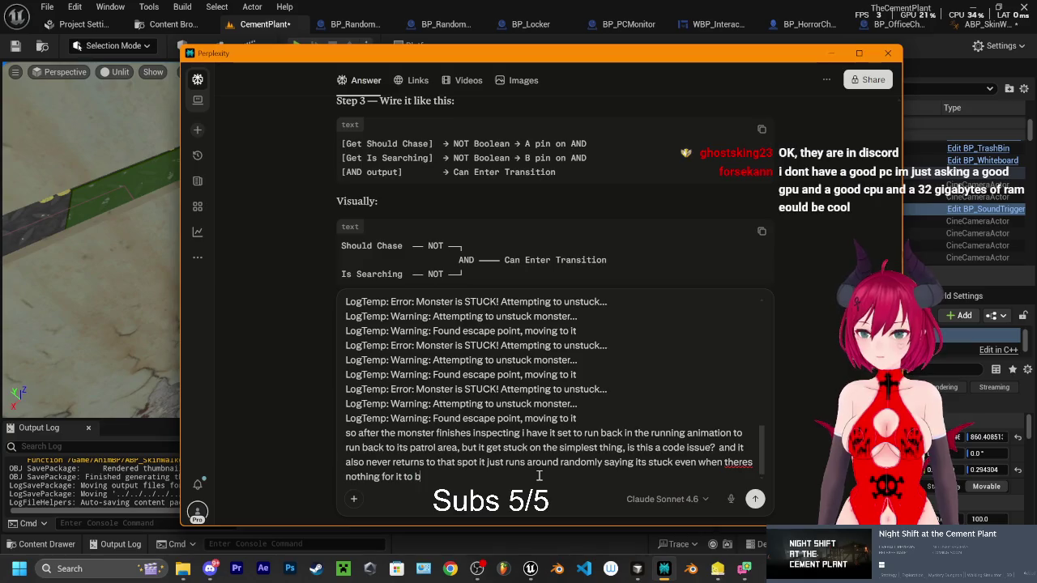
{"action": "type", "text": "p. Its like the monst"}
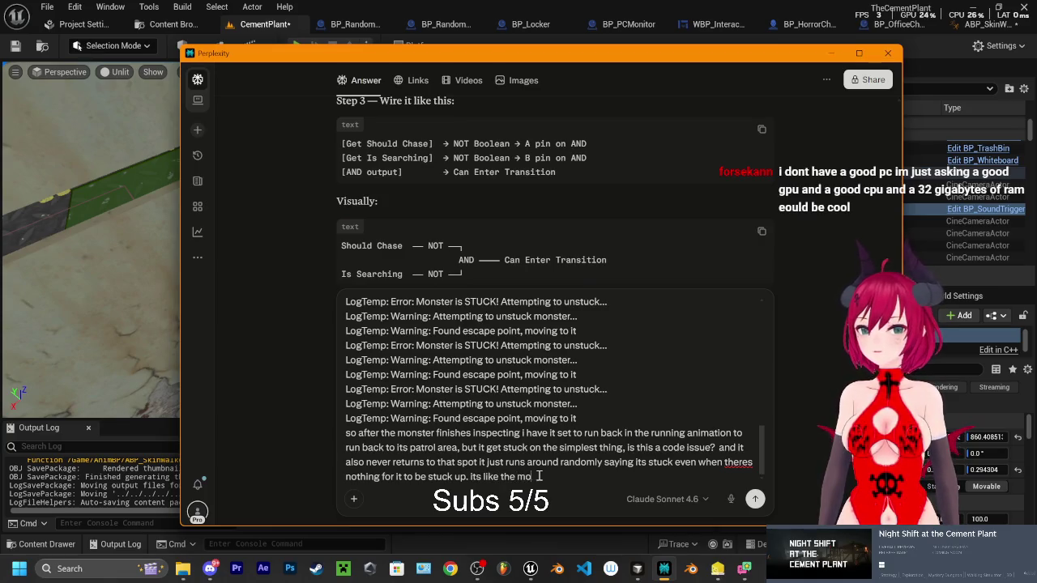
{"action": "type", "text": "er mad"}
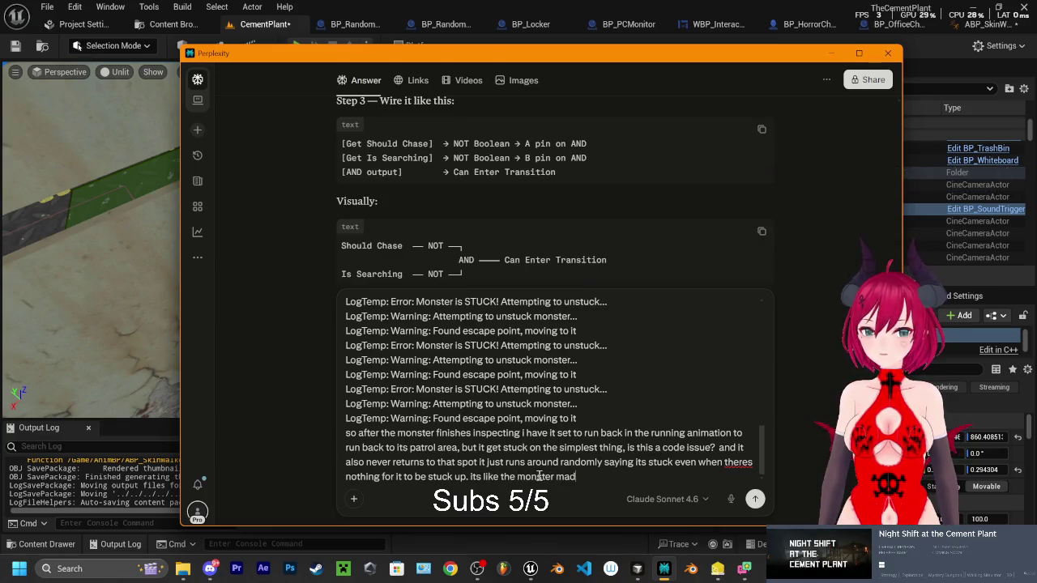
{"action": "type", "text": "e 1 path to the spaw"}
{"action": "key", "text": "BackSpace"}
{"action": "key", "text": "BackSpace"}
{"action": "key", "text": "BackSpace"}
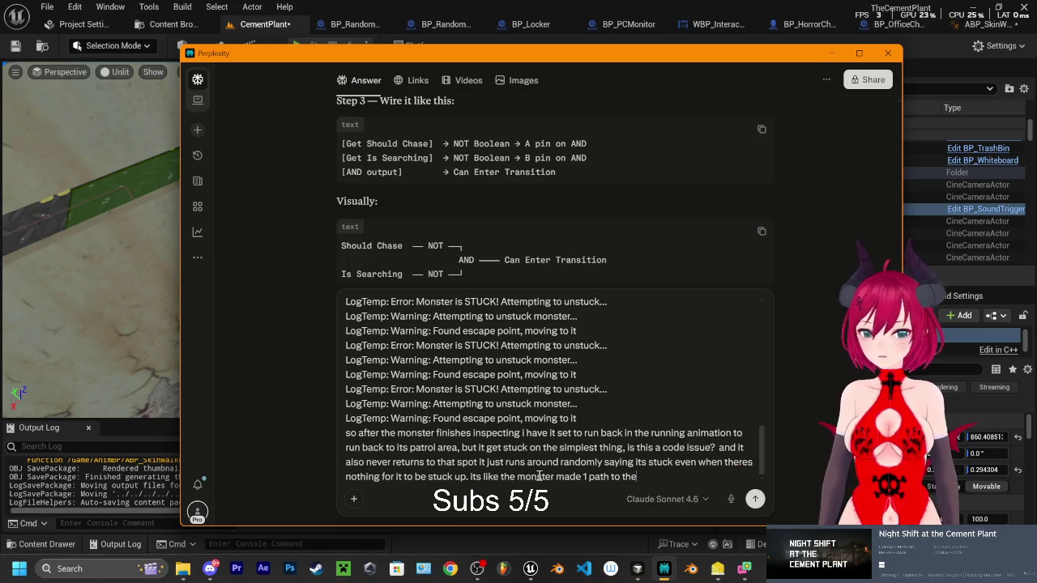
{"action": "type", "text": "its spawn, and since that one"}
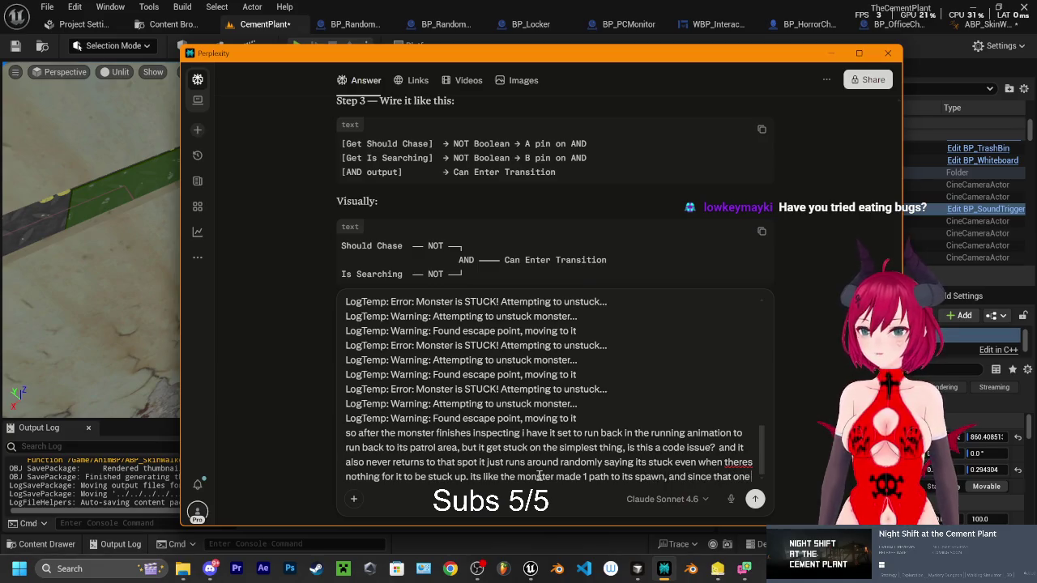
{"action": "type", "text": " path didnt work it stuck and"}
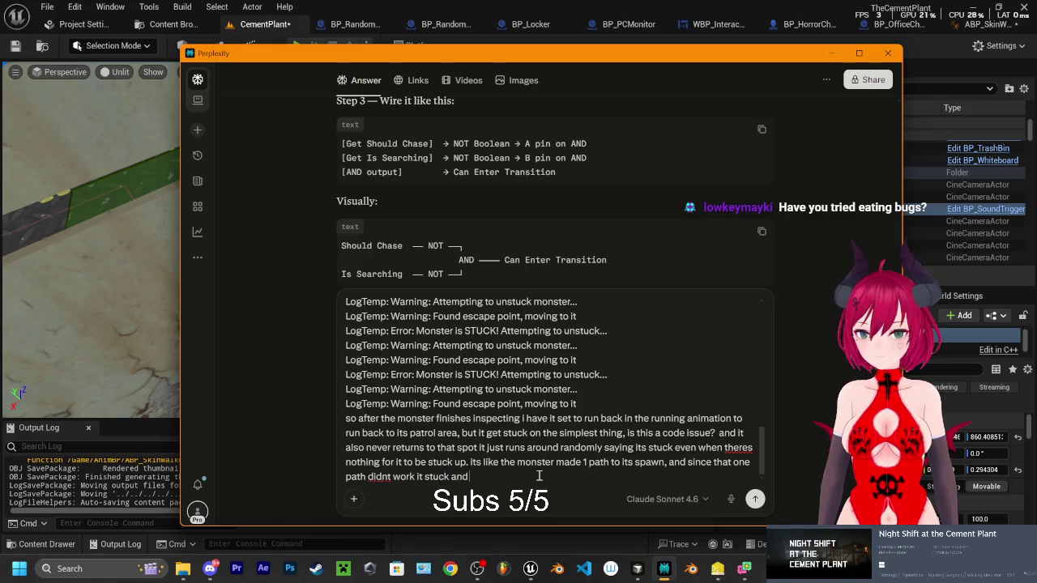
{"action": "type", "text": " has n"}
{"action": "type", "text": "o path and is"}
{"action": "type", "text": "n"}
{"action": "type", "text": "t using the nav"}
{"action": "type", "text": "emesh to"}
{"action": "type", "text": " find its way"}
{"action": "type", "text": " back but just "}
{"action": "type", "text": "running around the "}
{"action": "type", "text": "navmash."}
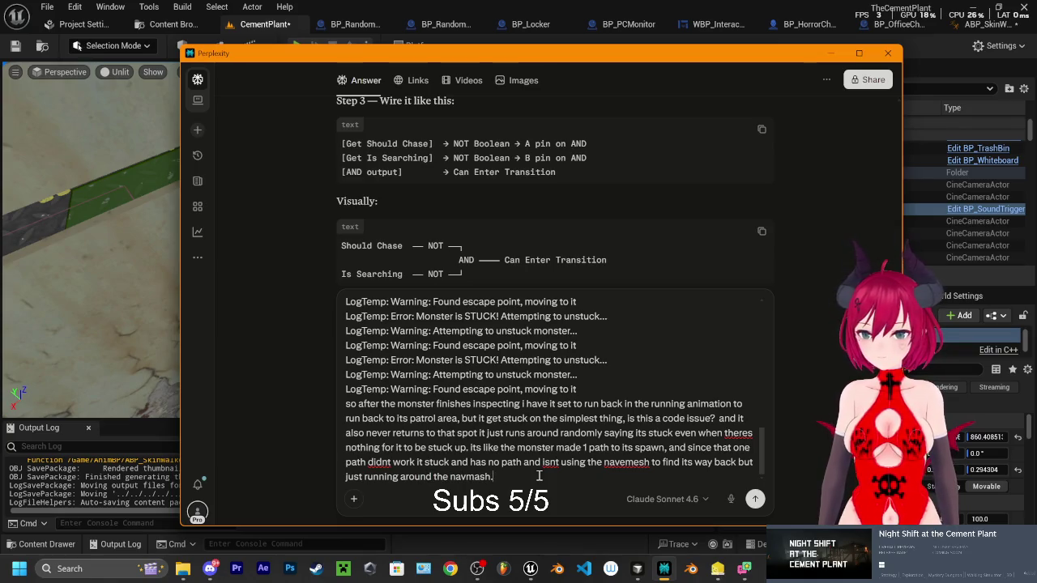
{"action": "type", "text": " idk"}
{"action": "key", "text": "ctrl+a"}
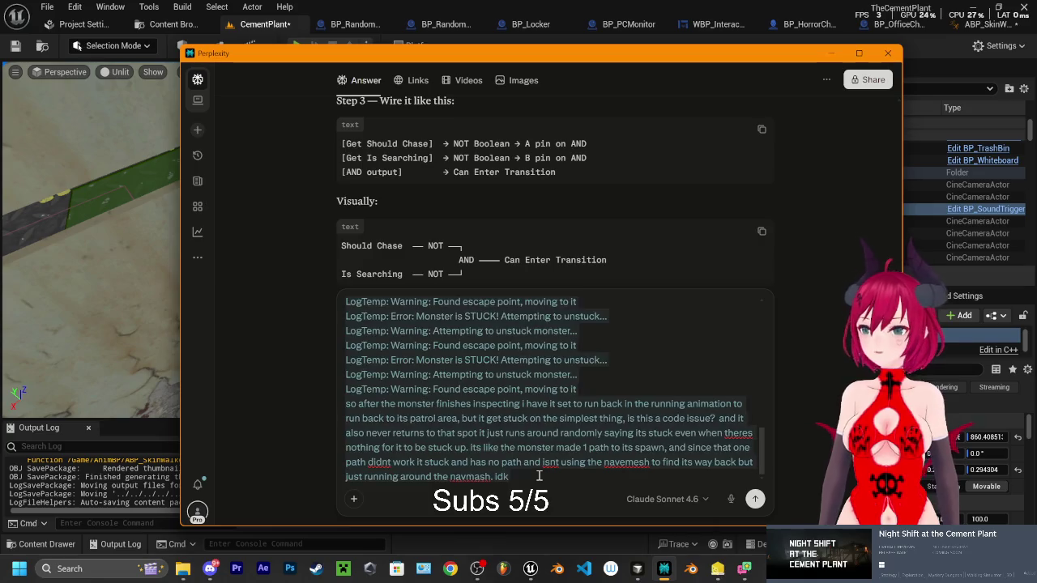
{"action": "key", "text": "Return"}
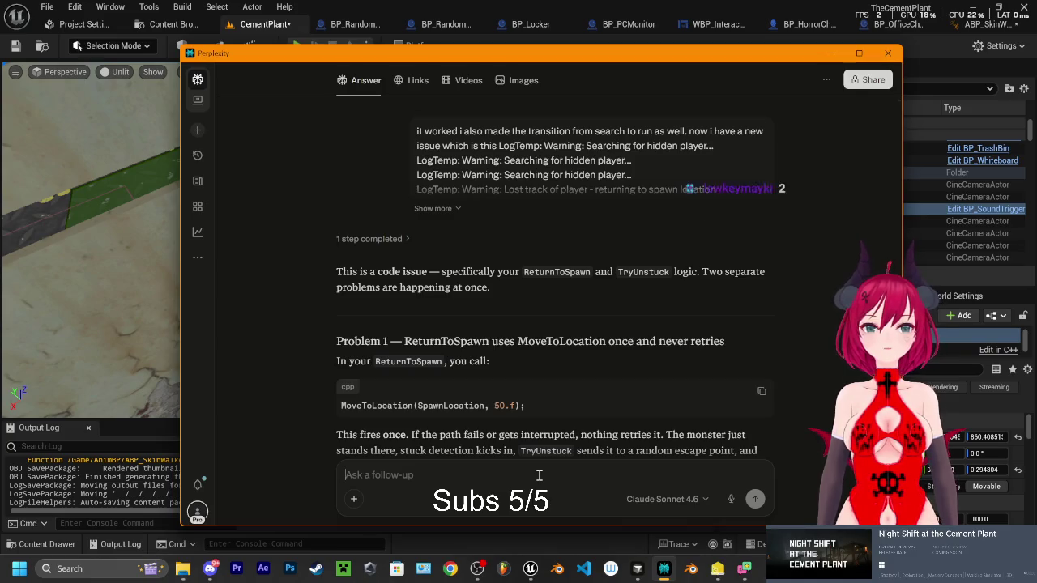
Read the diagnosis that ReturnToSpawn calls MoveToLocation only once, and click below it
{"action": "left_click", "coordinate": [539, 475]}
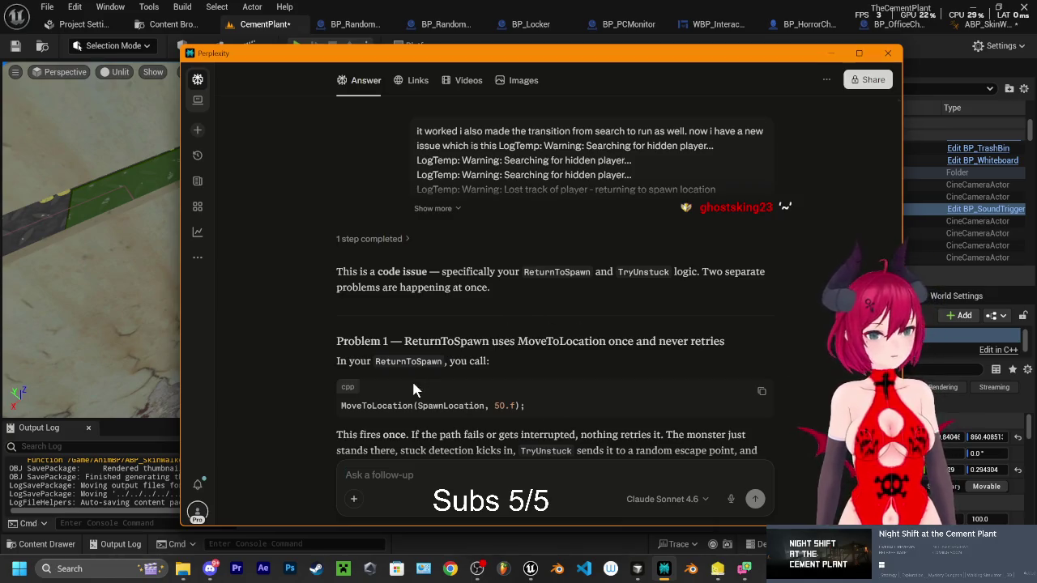
{"action": "scroll", "coordinate": [372, 283], "scroll_direction": "down", "scroll_amount": 1}
{"action": "scroll", "coordinate": [373, 280], "scroll_direction": "up", "scroll_amount": 3}
{"action": "scroll", "coordinate": [376, 259], "scroll_direction": "down", "scroll_amount": 3}
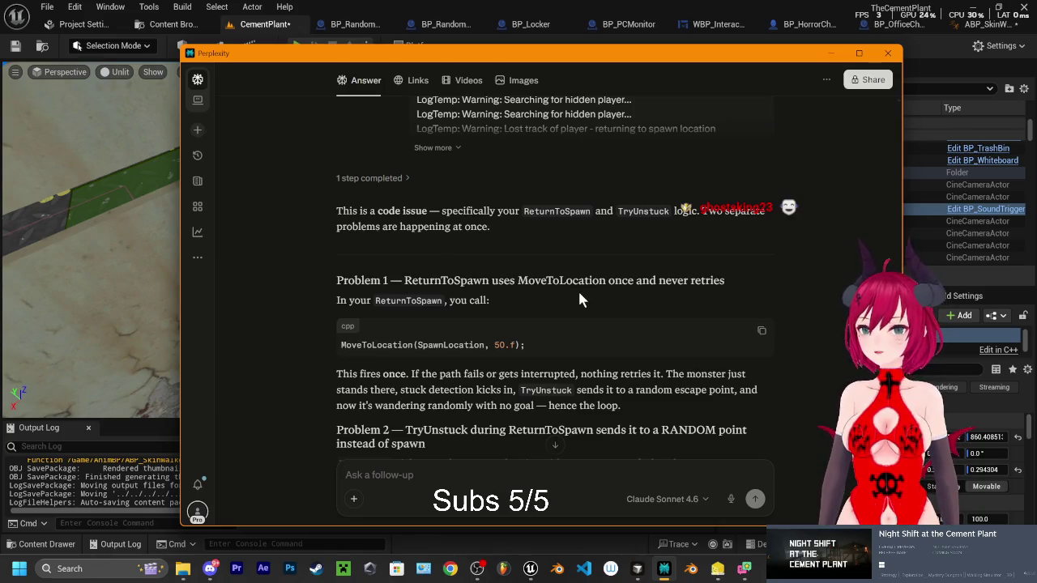
{"action": "scroll", "coordinate": [489, 271], "scroll_direction": "down", "scroll_amount": 1}
{"action": "scroll", "coordinate": [488, 271], "scroll_direction": "down", "scroll_amount": 4}
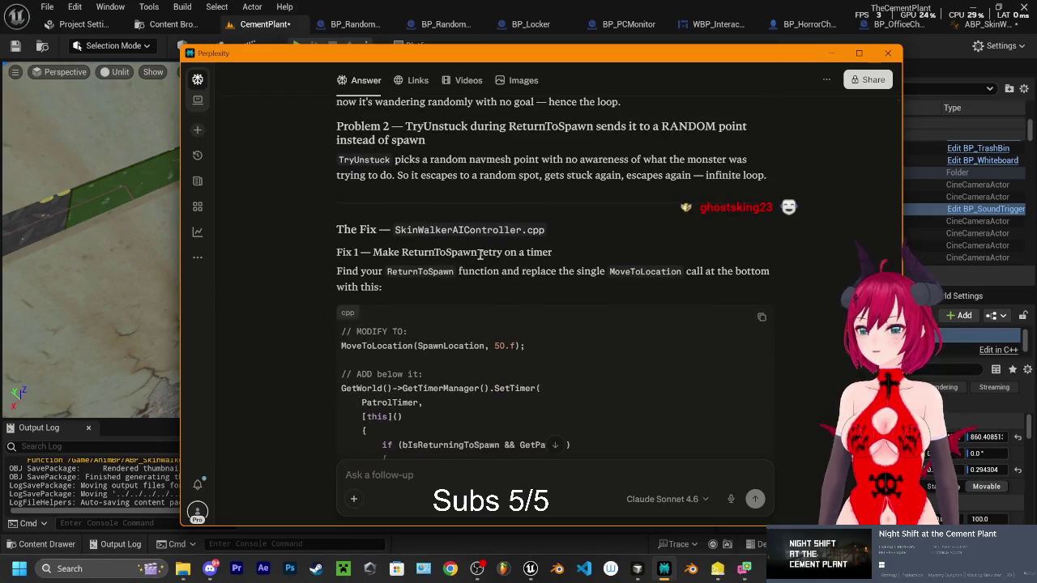
{"action": "scroll", "coordinate": [530, 256], "scroll_direction": "down", "scroll_amount": 1}
{"action": "scroll", "coordinate": [431, 226], "scroll_direction": "down", "scroll_amount": 1}
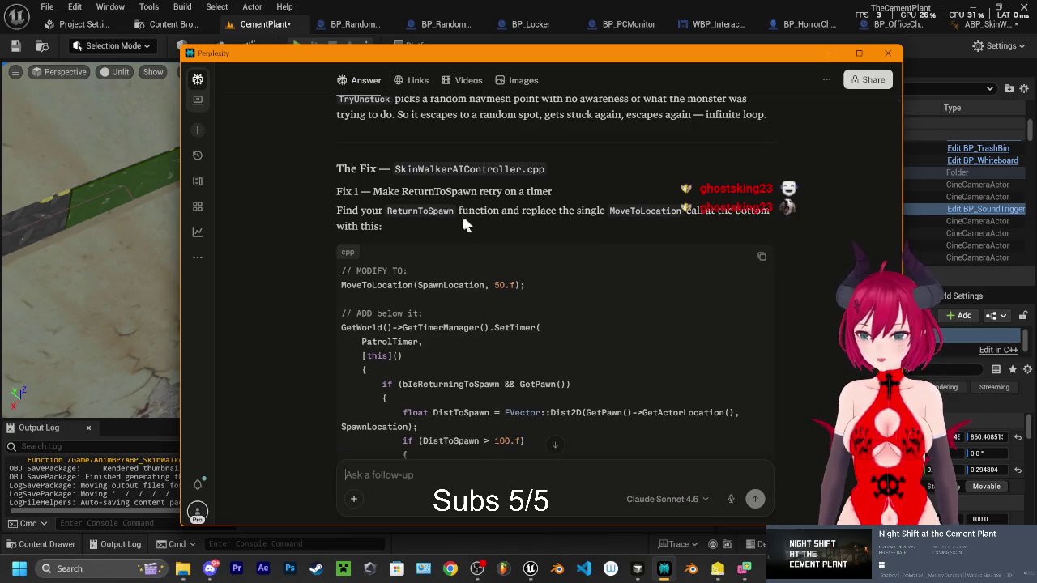
{"action": "scroll", "coordinate": [454, 215], "scroll_direction": "down", "scroll_amount": 8}
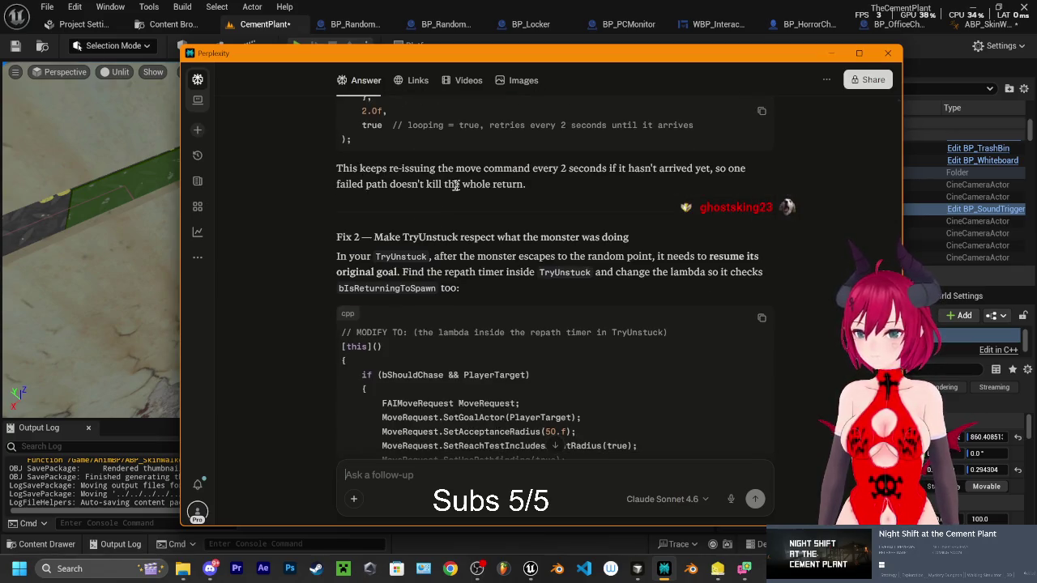
{"action": "scroll", "coordinate": [556, 231], "scroll_direction": "up", "scroll_amount": 15}
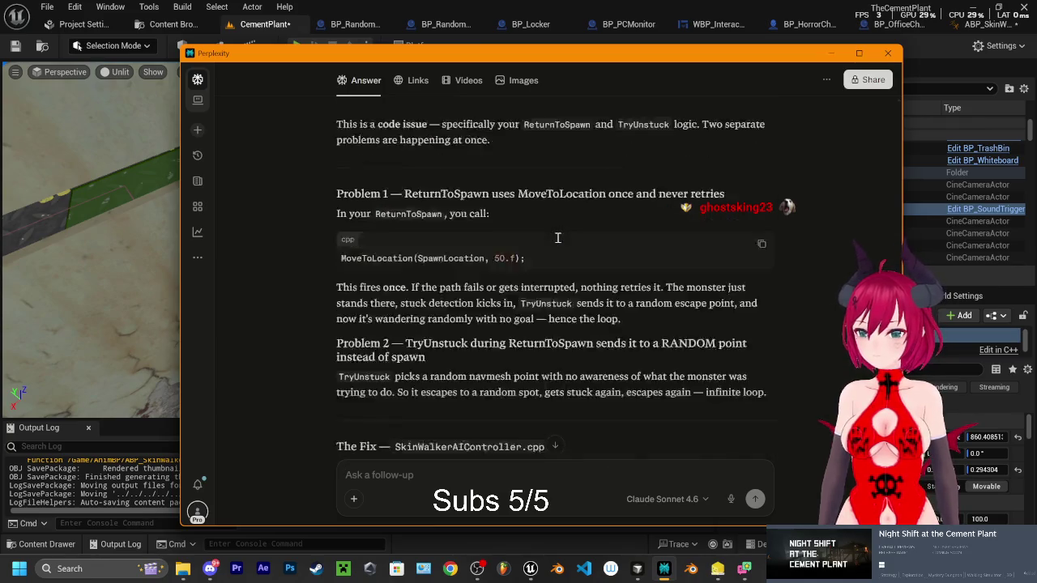
{"action": "left_click", "coordinate": [637, 571]}
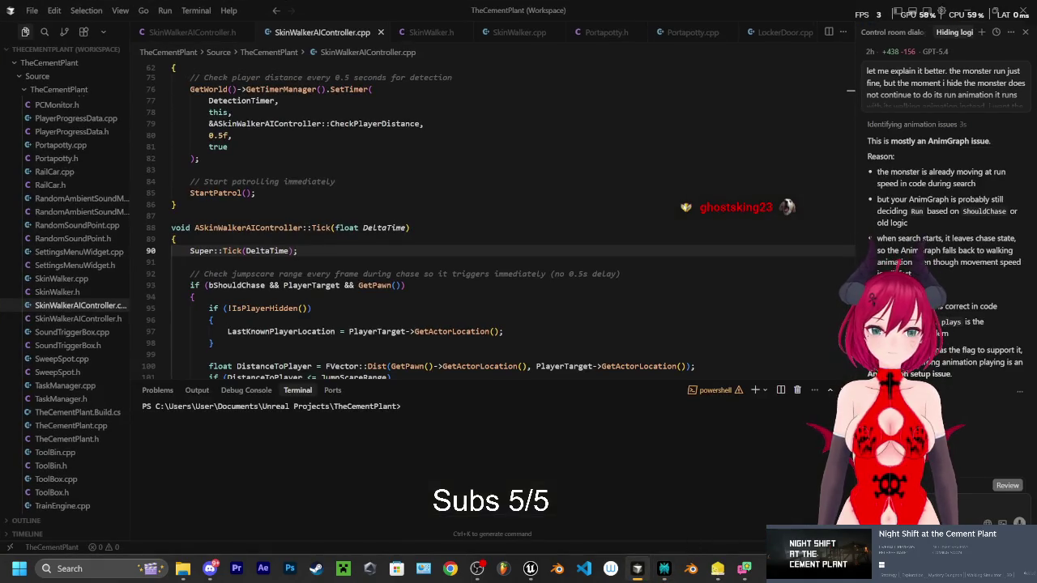
Copy Perplexity's diagnosis and Problem 1 explanation into the Cursor chat message
{"action": "scroll", "coordinate": [960, 503], "scroll_direction": "down", "scroll_amount": 3}
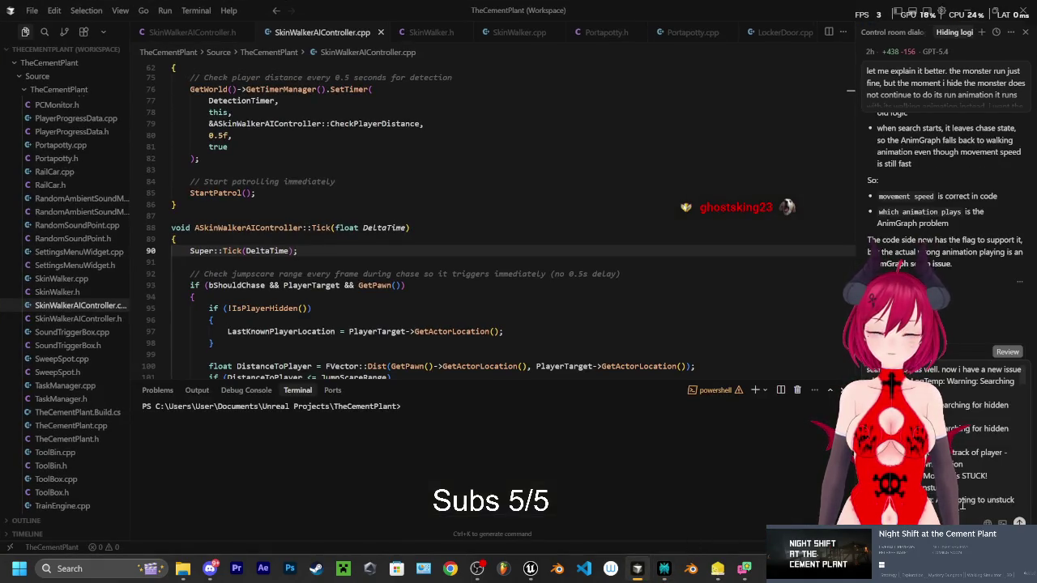
{"action": "scroll", "coordinate": [966, 494], "scroll_direction": "down", "scroll_amount": 5}
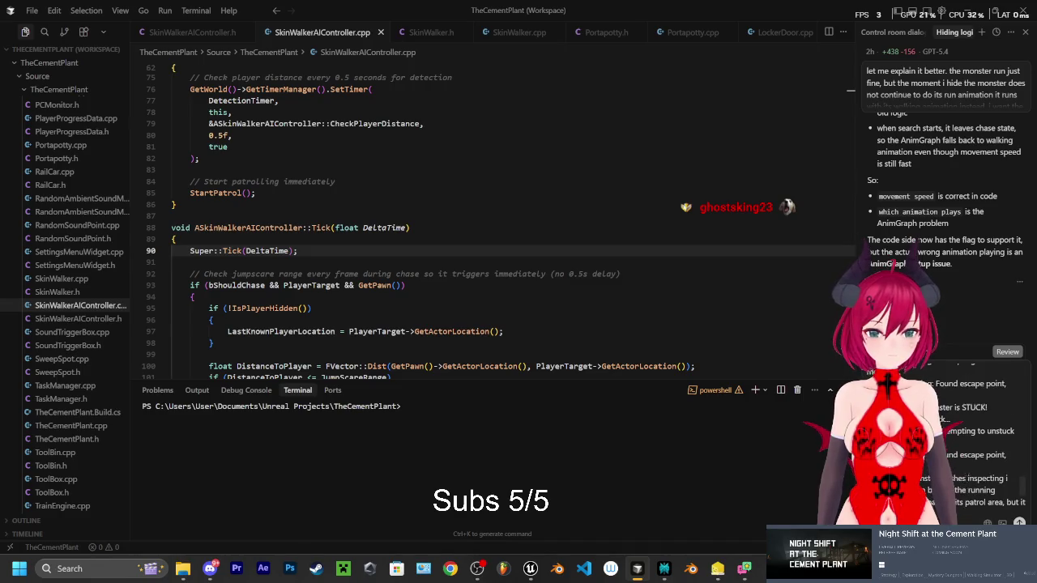
{"action": "scroll", "coordinate": [990, 500], "scroll_direction": "down", "scroll_amount": 2}
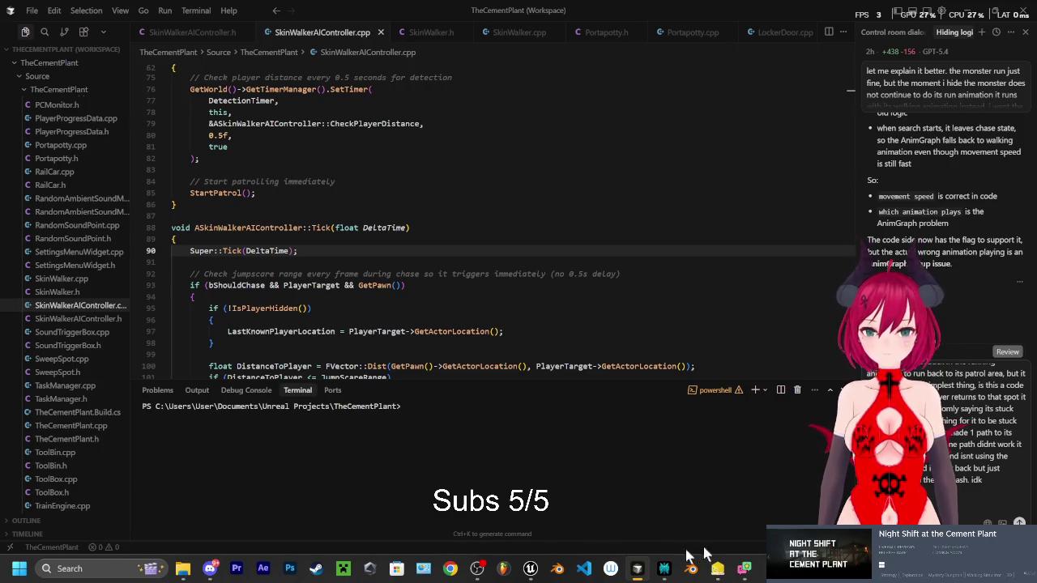
{"action": "left_click", "coordinate": [664, 568]}
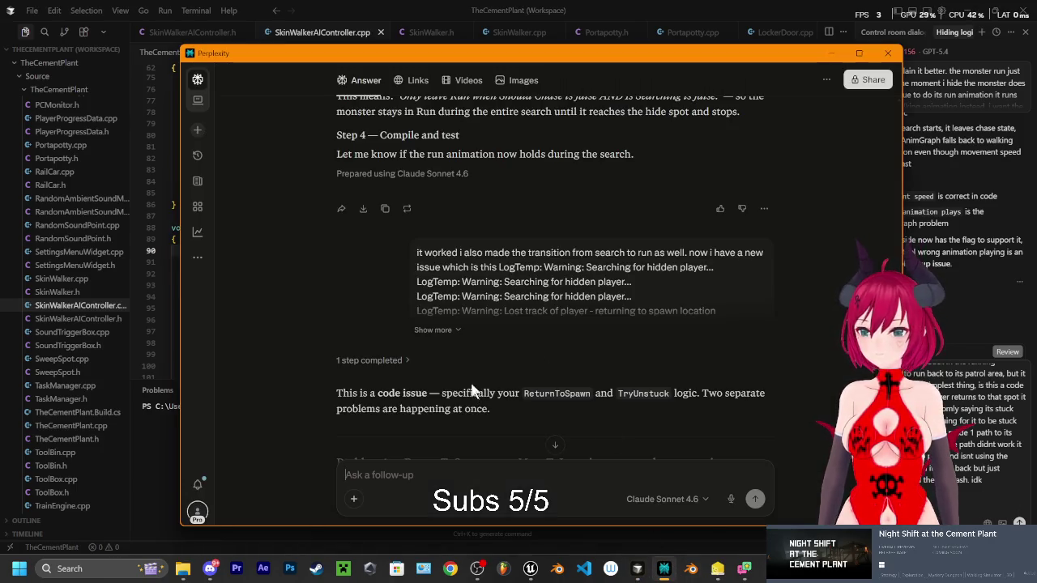
{"action": "scroll", "coordinate": [470, 376], "scroll_direction": "down", "scroll_amount": 1}
{"action": "scroll", "coordinate": [348, 324], "scroll_direction": "down", "scroll_amount": 2}
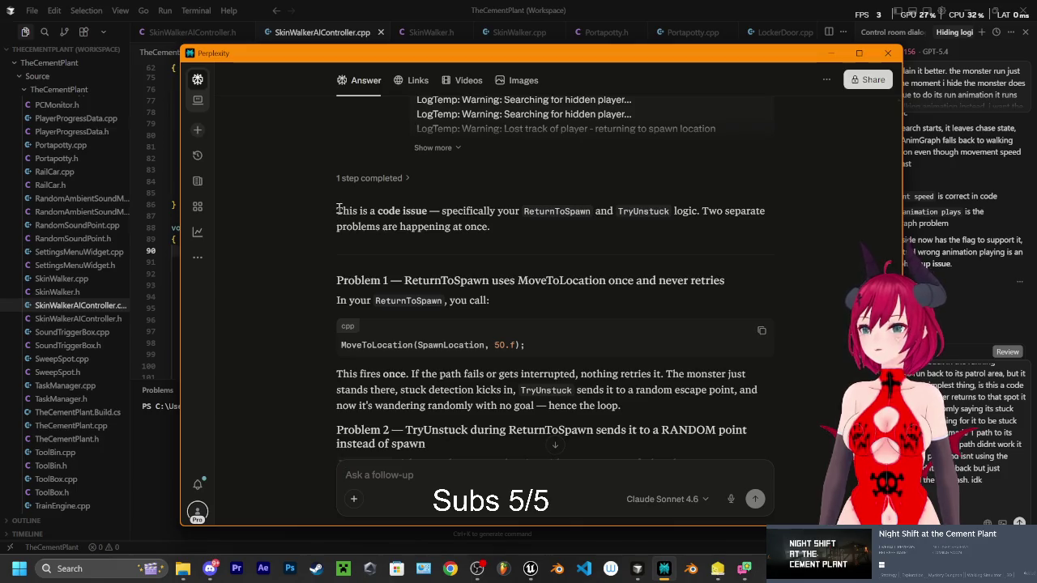
{"action": "mouse_move", "coordinate": [338, 209]}
{"action": "left_mouse_down"}
{"action": "mouse_move", "coordinate": [446, 277]}
{"action": "mouse_move", "coordinate": [475, 279]}
{"action": "mouse_move", "coordinate": [543, 257]}
{"action": "mouse_move", "coordinate": [401, 233]}
{"action": "mouse_move", "coordinate": [773, 204]}
{"action": "mouse_move", "coordinate": [764, 209]}
{"action": "left_mouse_up"}
{"action": "scroll", "coordinate": [534, 253], "scroll_direction": "down", "scroll_amount": 5}
{"action": "left_click", "coordinate": [764, 209]}
{"action": "scroll", "coordinate": [517, 210], "scroll_direction": "down", "scroll_amount": 5}
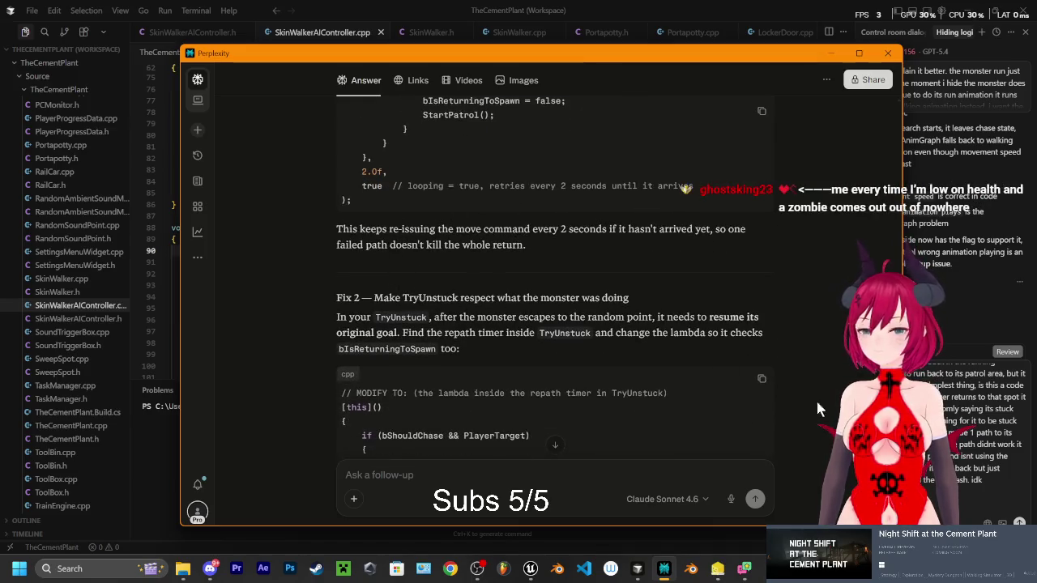
{"action": "key", "text": "alt+Tab"}
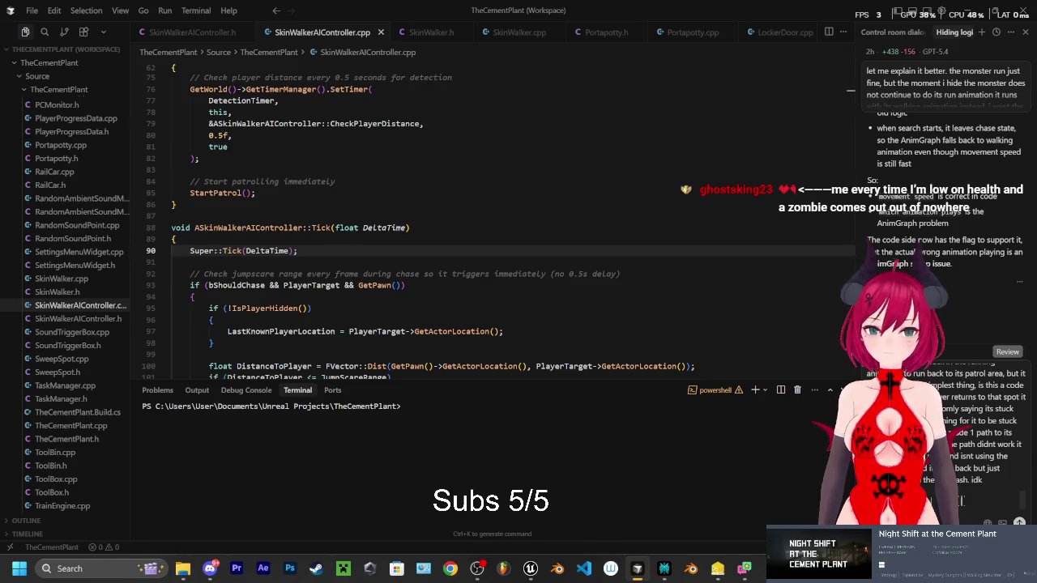
Copy the Fix 2 explanation about TryUnstuck checking bIsReturningToSpawn into Cursor
{"action": "scroll", "coordinate": [960, 501], "scroll_direction": "down", "scroll_amount": 3}
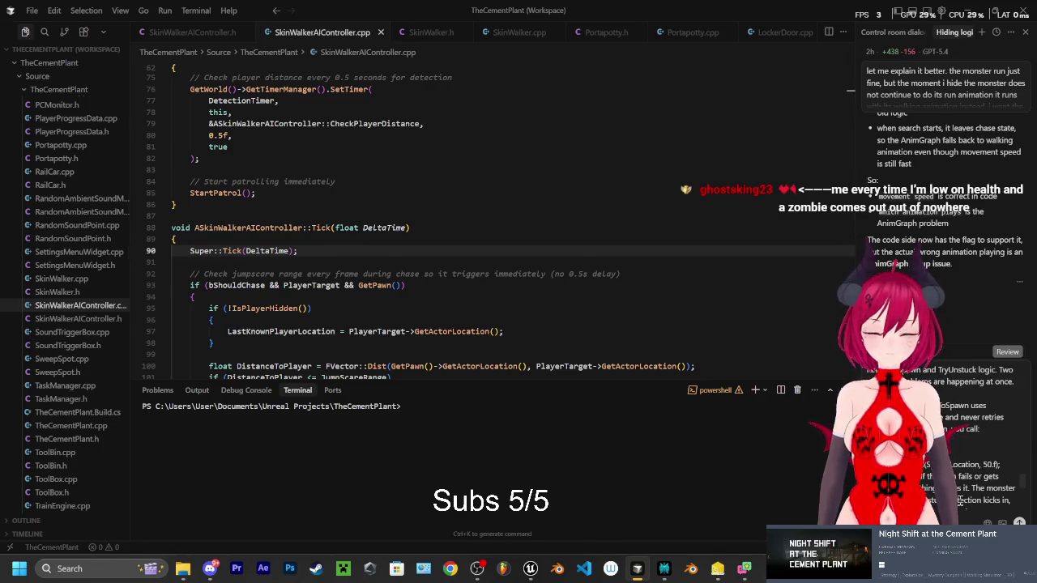
{"action": "left_click", "coordinate": [664, 568]}
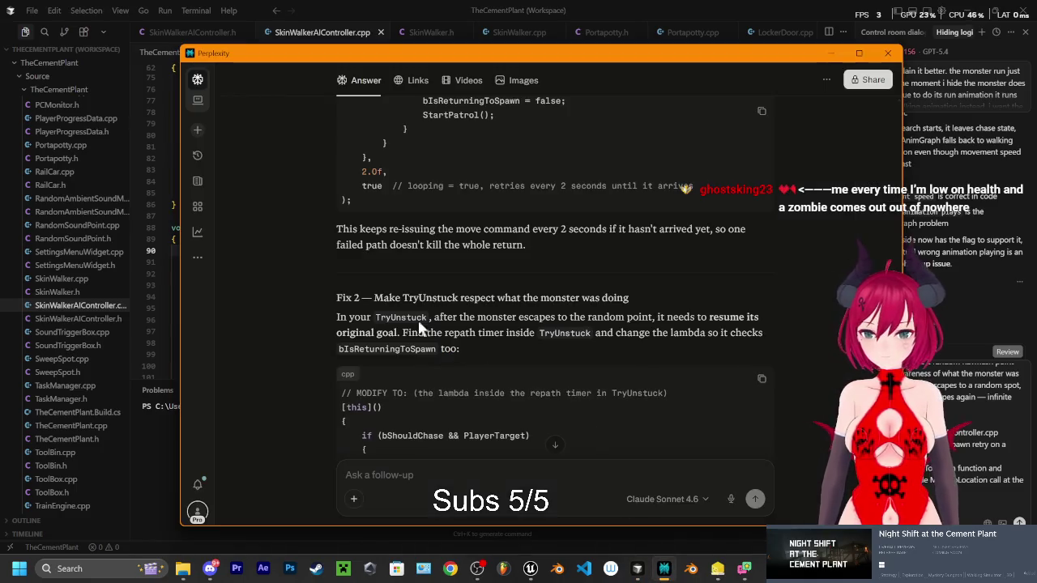
{"action": "scroll", "coordinate": [420, 326], "scroll_direction": "down", "scroll_amount": 1}
{"action": "mouse_move", "coordinate": [338, 237]}
{"action": "left_mouse_down"}
{"action": "mouse_move", "coordinate": [593, 273]}
{"action": "mouse_move", "coordinate": [471, 285]}
{"action": "left_mouse_up"}
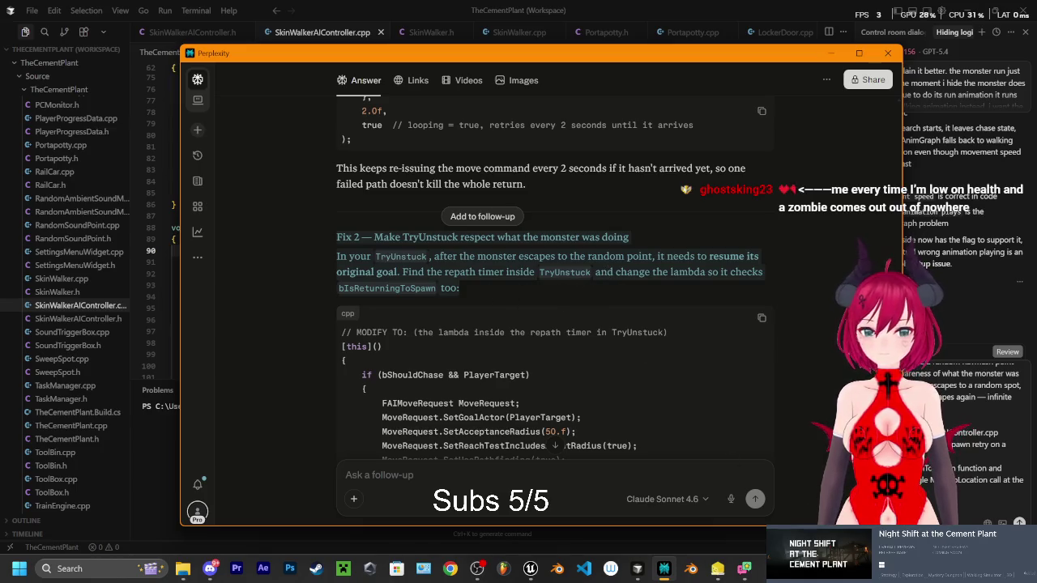
{"action": "key", "text": "alt+Tab"}
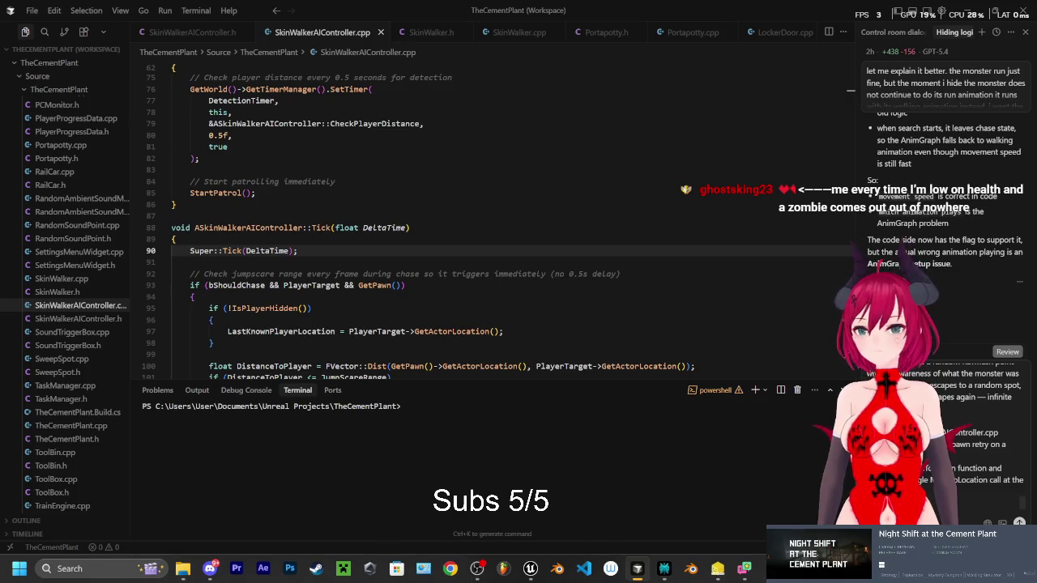
Copy Perplexity's Fix 3 heading and explanation into the Cursor chat message
{"action": "left_click", "coordinate": [664, 568]}
{"action": "scroll", "coordinate": [435, 316], "scroll_direction": "down", "scroll_amount": 2}
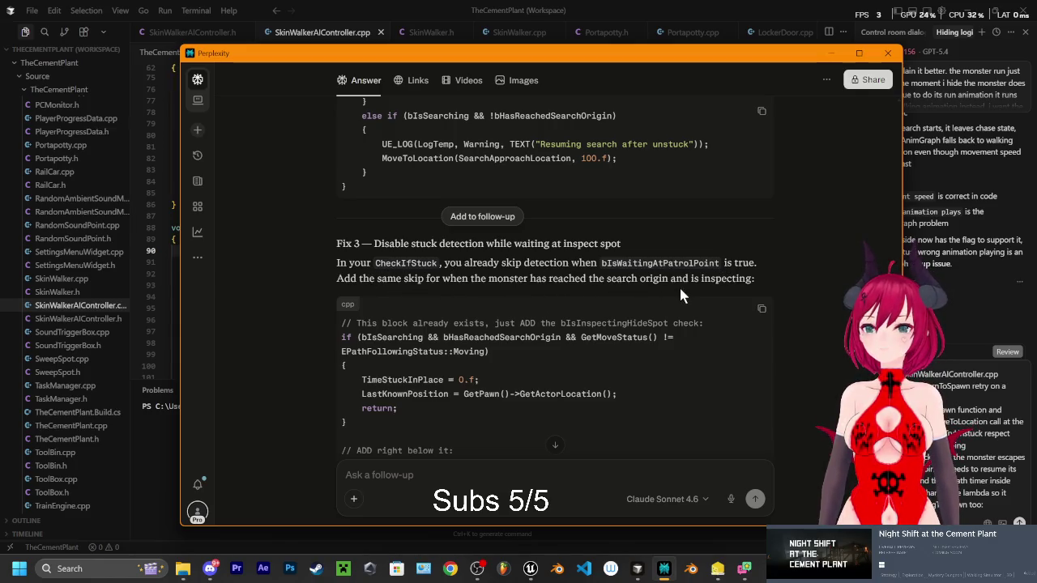
{"action": "left_click_drag", "start_coordinate": [333, 249], "coordinate": [808, 277]}
{"action": "left_click", "coordinate": [990, 491]}
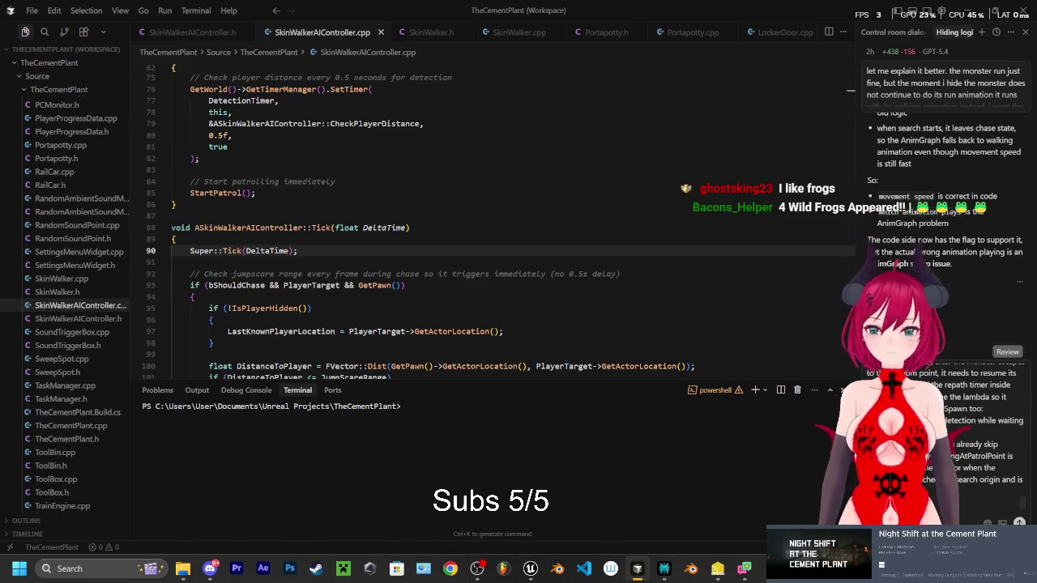
Check Perplexity's final summary, then append 'is it a different' to the Cursor message
{"action": "left_click", "coordinate": [664, 569]}
{"action": "scroll", "coordinate": [429, 302], "scroll_direction": "down", "scroll_amount": 3}
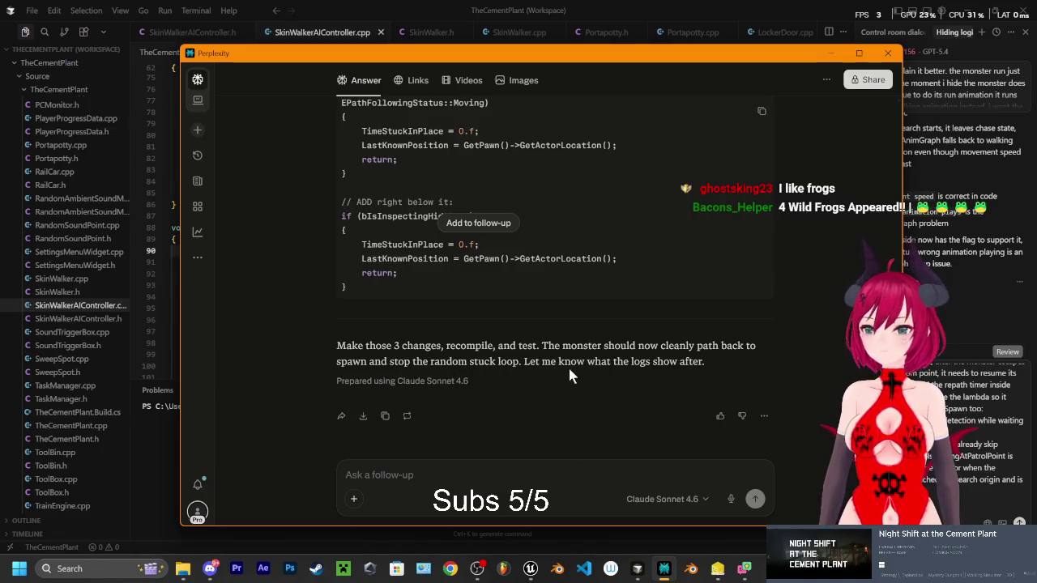
{"action": "key", "text": "alt+Tab"}
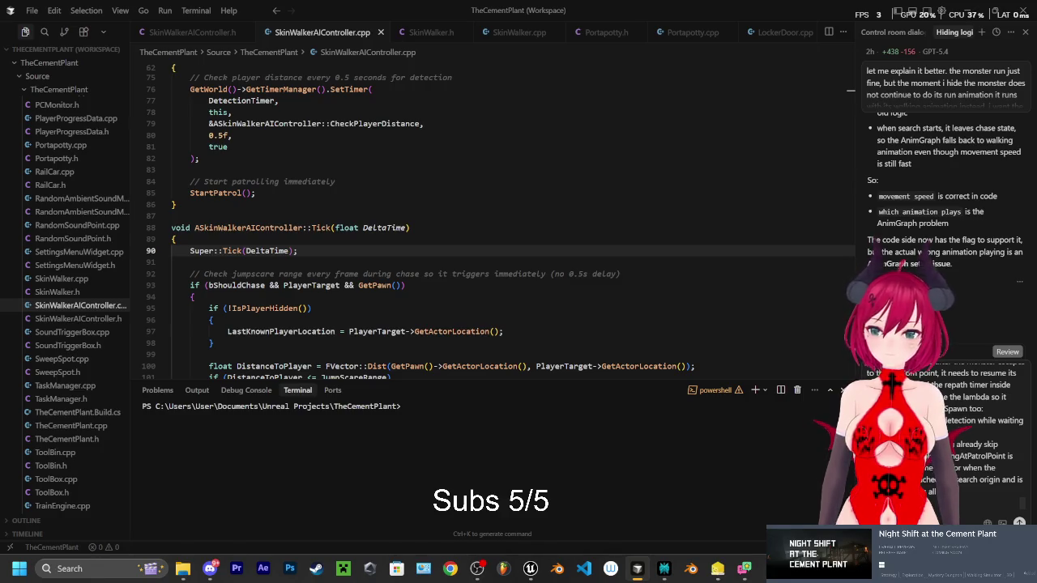
{"action": "type", "text": "is it a different"}
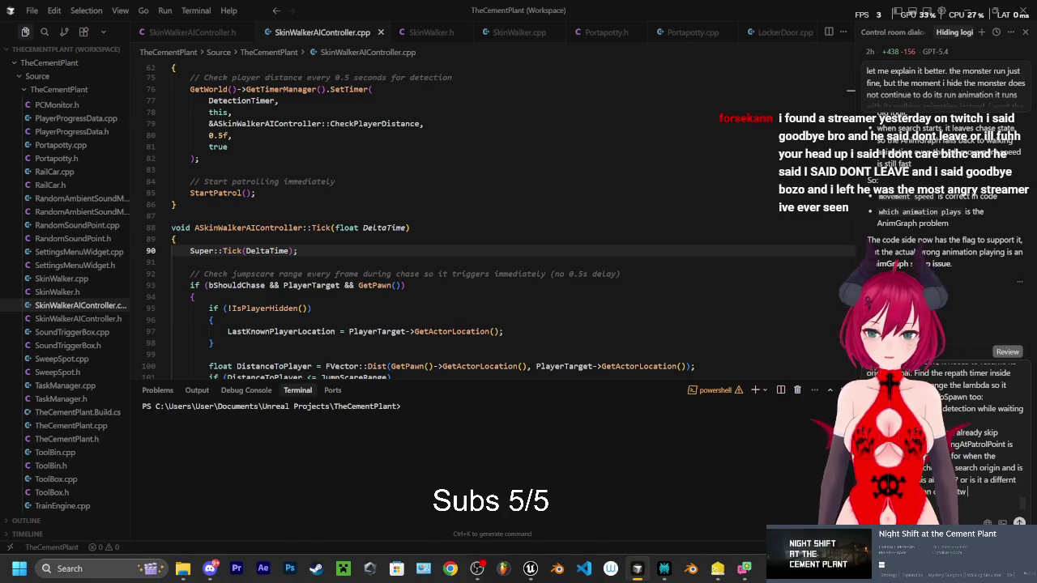
Add 'i need it' and send the message with the pasted fixes to Cursor's agent
{"action": "type", "text": "i need it fix"}
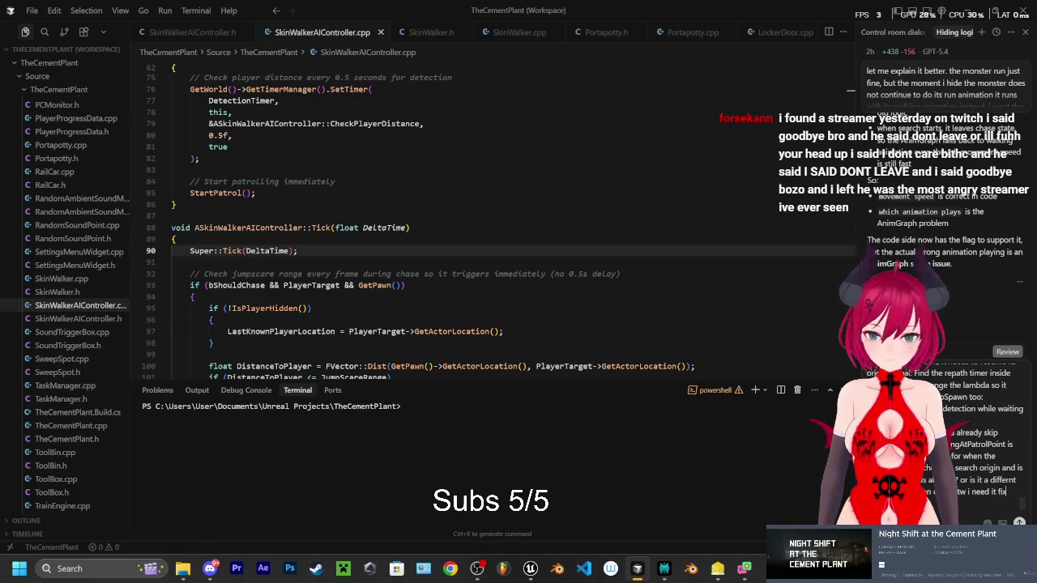
{"action": "key", "text": "Return"}
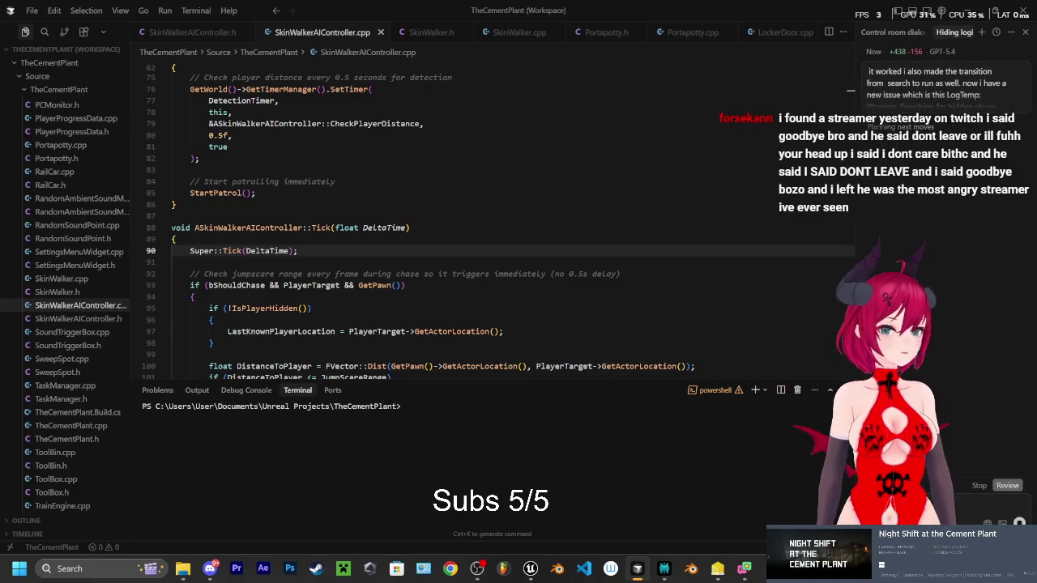